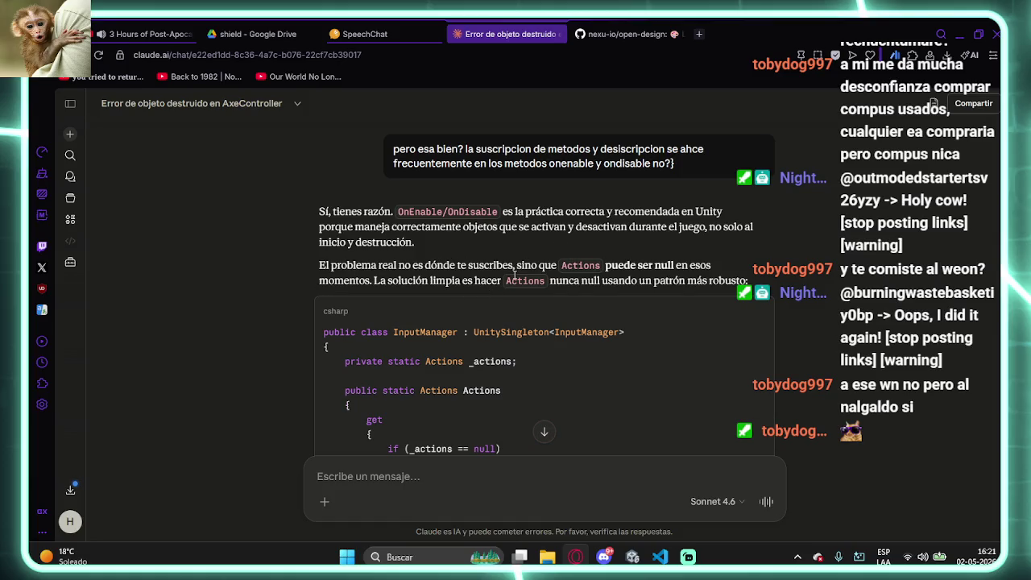
# - Review Claude's previous answer, highlighting part of the new Actions line
pyautogui.scroll(-1, 514, 274)
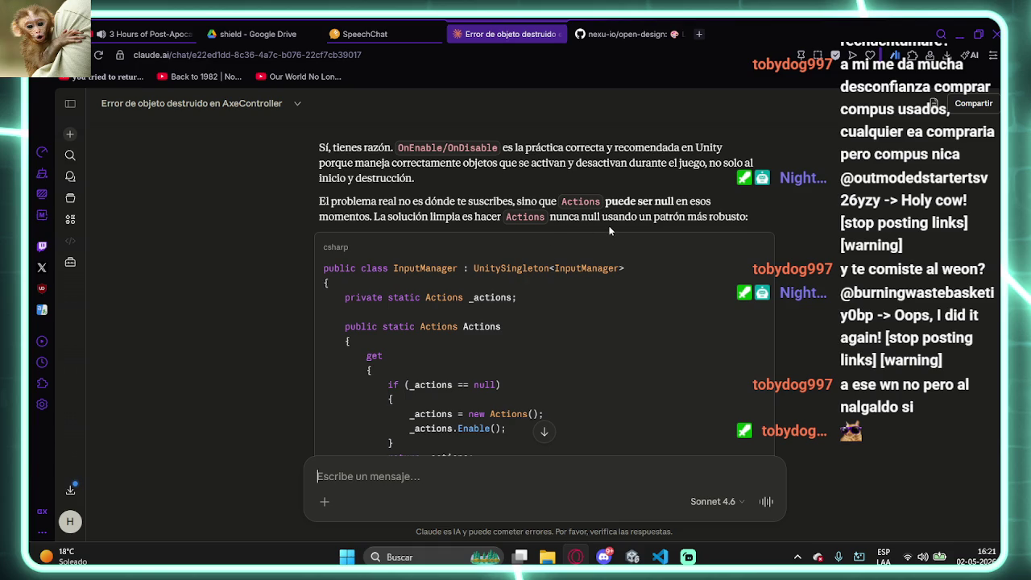
pyautogui.scroll(-4, 581, 226)
pyautogui.scroll(-1, 604, 239)
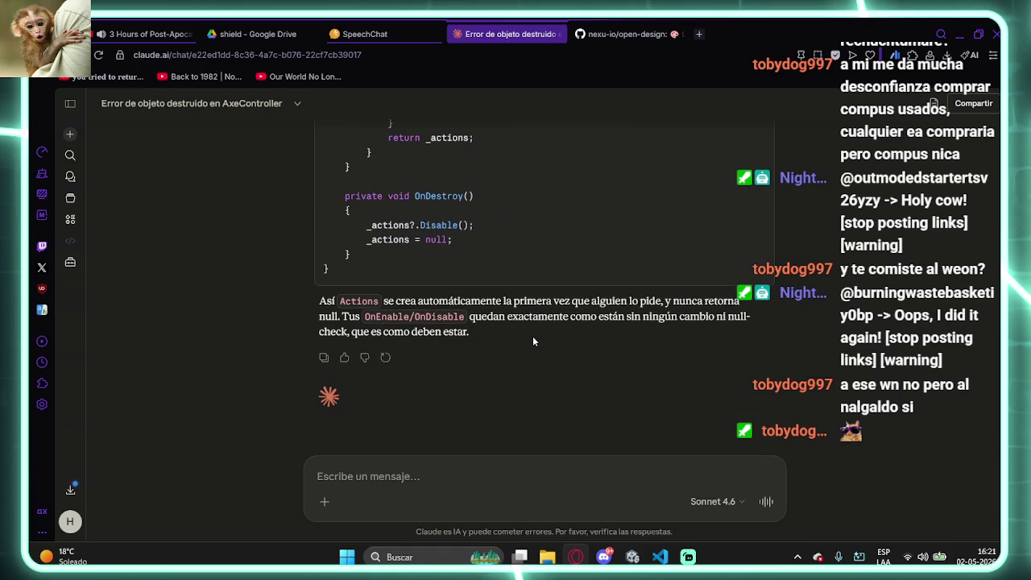
pyautogui.scroll(3, 532, 336)
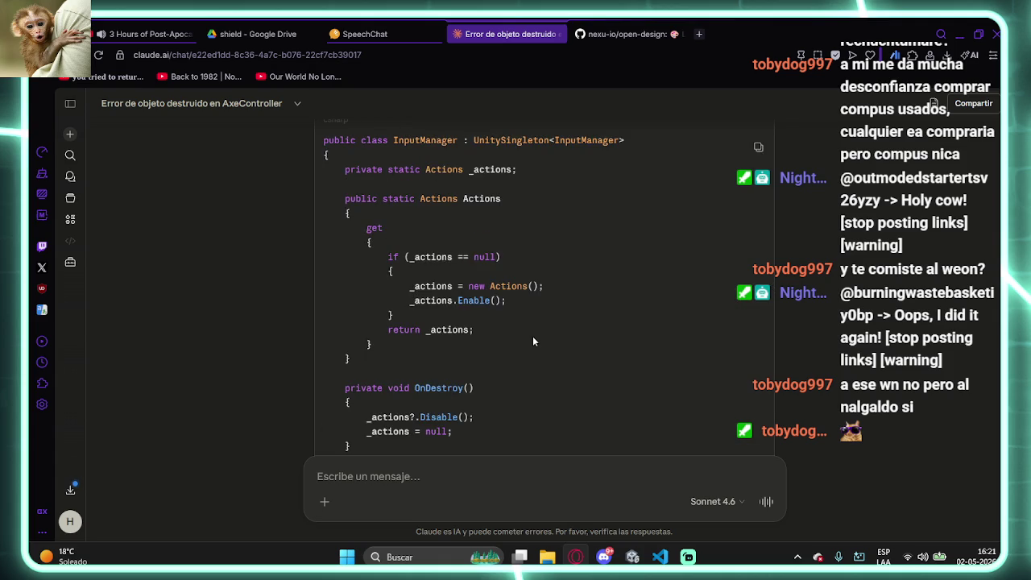
pyautogui.scroll(1, 486, 309)
pyautogui.moveTo(396, 312)
pyautogui.mouseDown()
pyautogui.moveTo(484, 321)
pyautogui.moveTo(454, 351)
pyautogui.mouseUp()
pyautogui.scroll(-2, 460, 364)
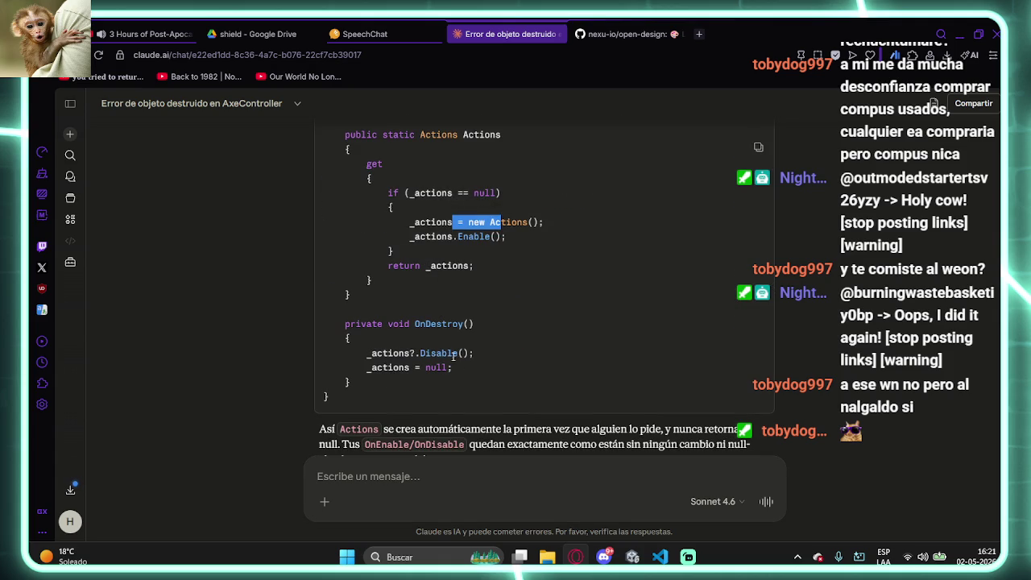
pyautogui.click(429, 341)
pyautogui.scroll(-2, 430, 371)
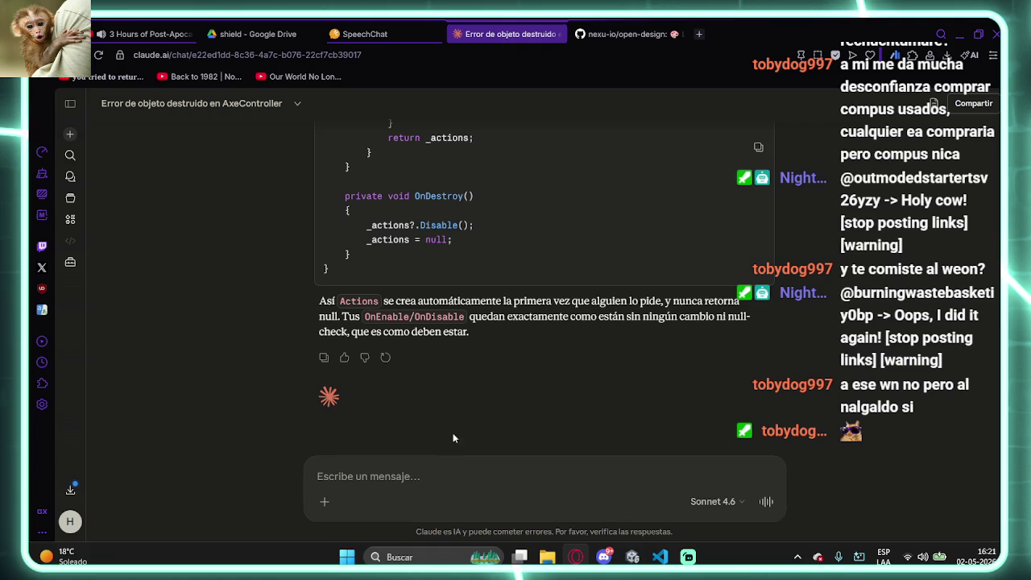
# - Ask Claude to always use the same Actions instance in Play Mode, warning about hidden extra instances
pyautogui.click(460, 490)
pyautogui.write('pero quiero')
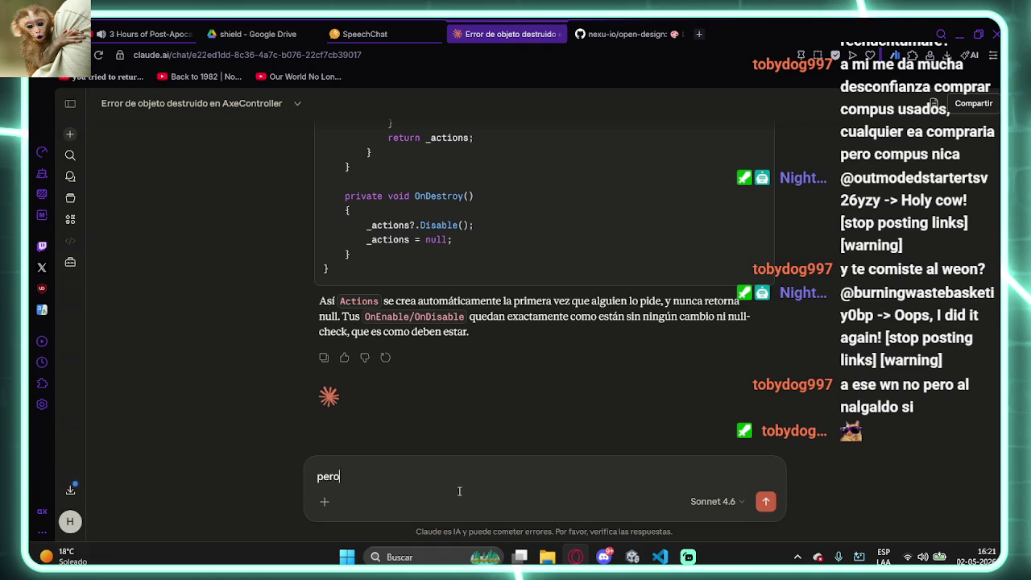
pyautogui.press('BackSpace')
pyautogui.press('BackSpace')
pyautogui.press('BackSpace')
pyautogui.write('o')
pyautogui.press('BackSpace')
pyautogui.write('ero que')
pyautogui.press('BackSpace')
pyautogui.write('al ini')
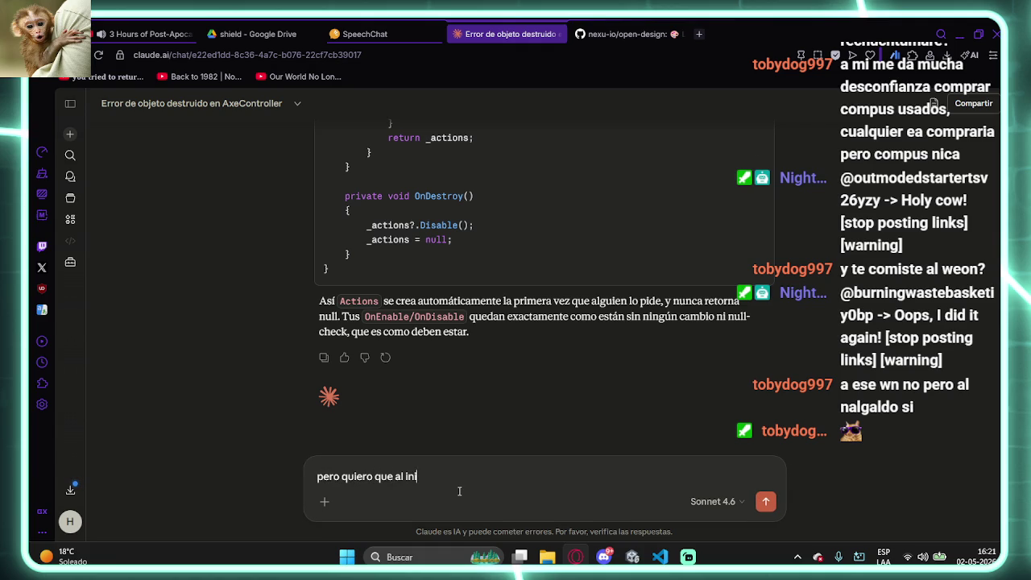
pyautogui.write('ciar el play')
pyautogui.write('mode haya ')
pyautogui.write('siempre el mismo')
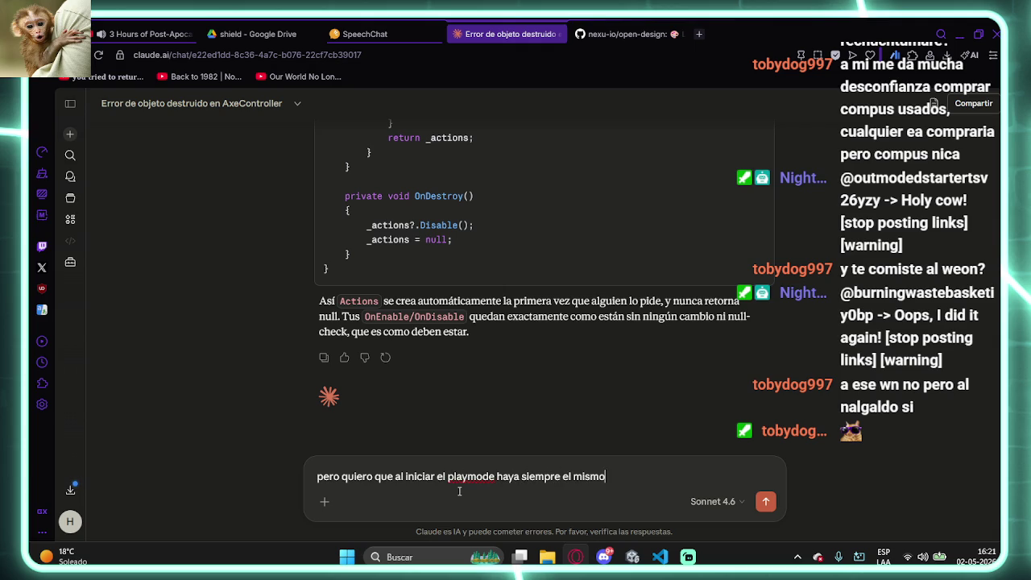
pyautogui.write(' actions, podria')
pyautogui.press('BackSpace')
pyautogui.press('BackSpace')
pyautogui.press('BackSpace')
pyautogui.write('con tu codigo pdoria estar usando ')
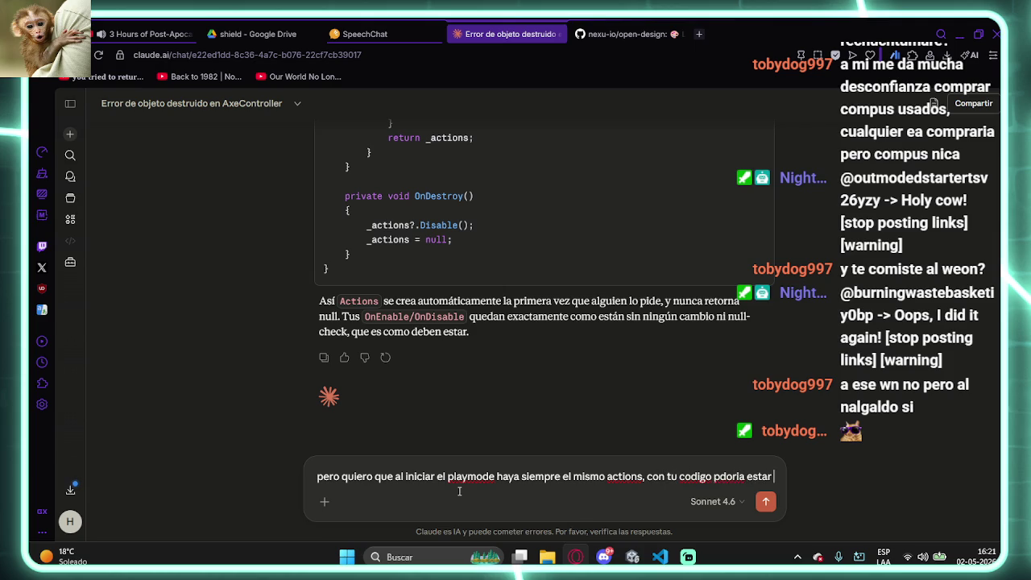
pyautogui.write('mas acti')
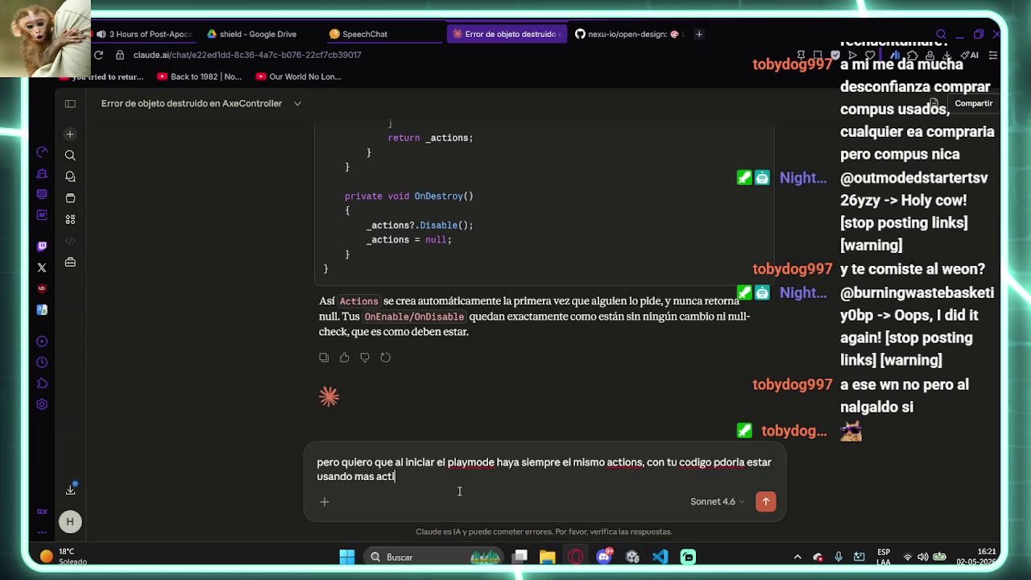
pyautogui.write('ons sin darme cuenta')
pyautogui.press('Return')
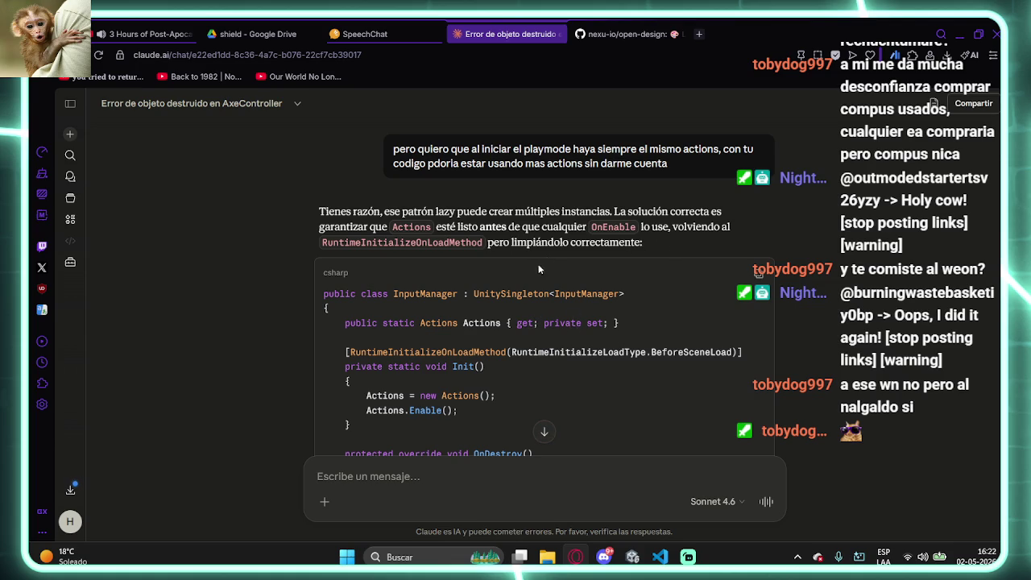
# - Copy the revised InputManager code from Claude's reply
pyautogui.scroll(-1, 554, 281)
pyautogui.scroll(-2, 564, 282)
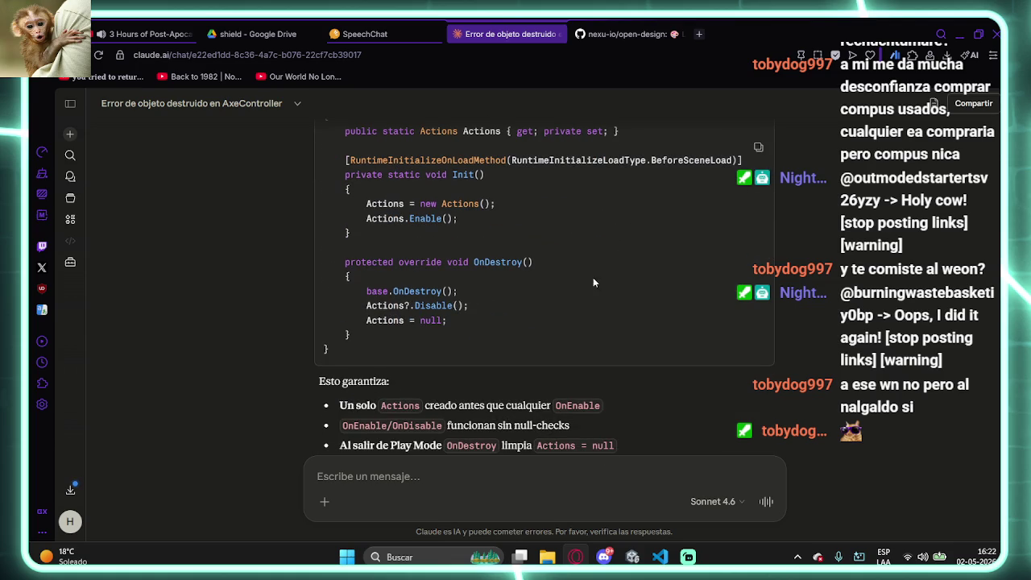
pyautogui.click(759, 148)
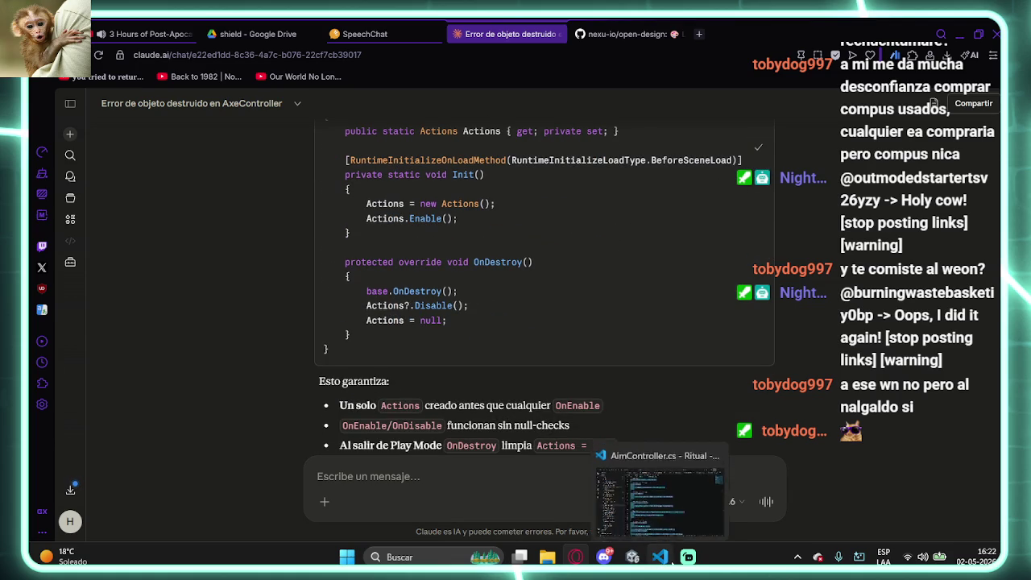
pyautogui.moveTo(660, 557)
pyautogui.click(659, 499)
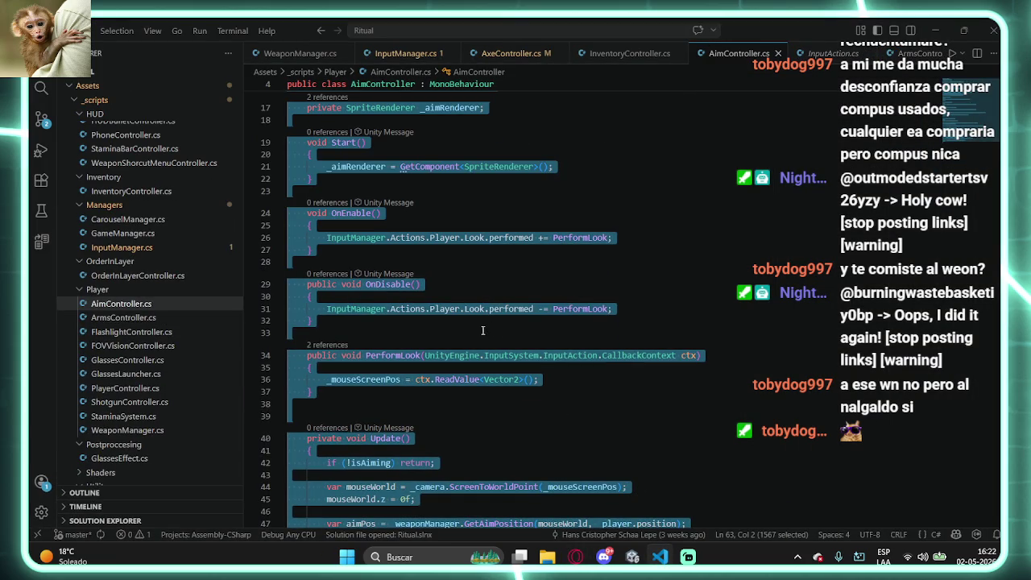
# - Paste the revised code over InputManager.cs and add the UnityEngine import via quick fix
pyautogui.click(405, 53)
pyautogui.hotkey('ctrl', 'a')
pyautogui.hotkey('ctrl', 'v')
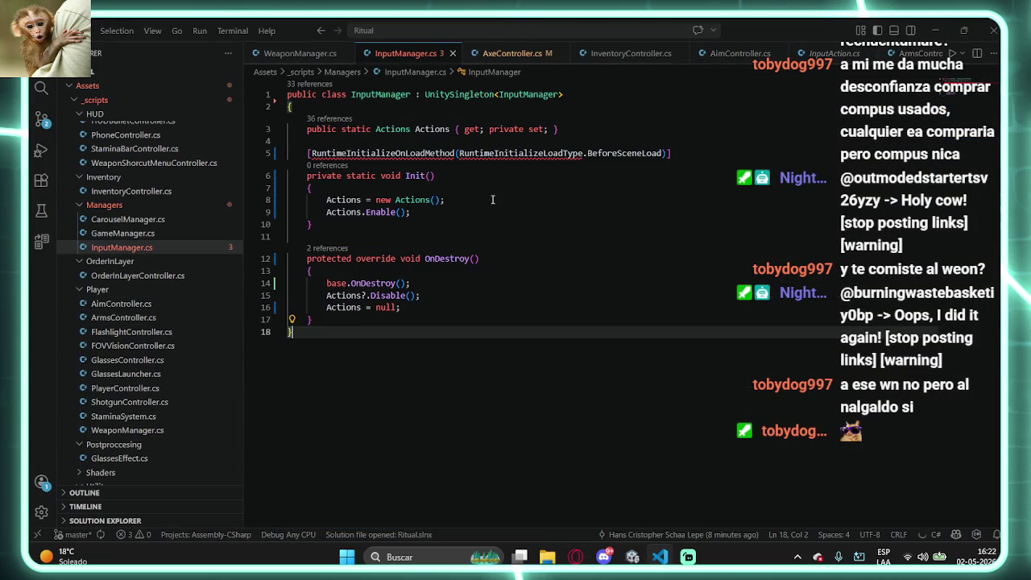
pyautogui.click(416, 153)
pyautogui.hotkey('ctrl', '.')
pyautogui.press('Return')
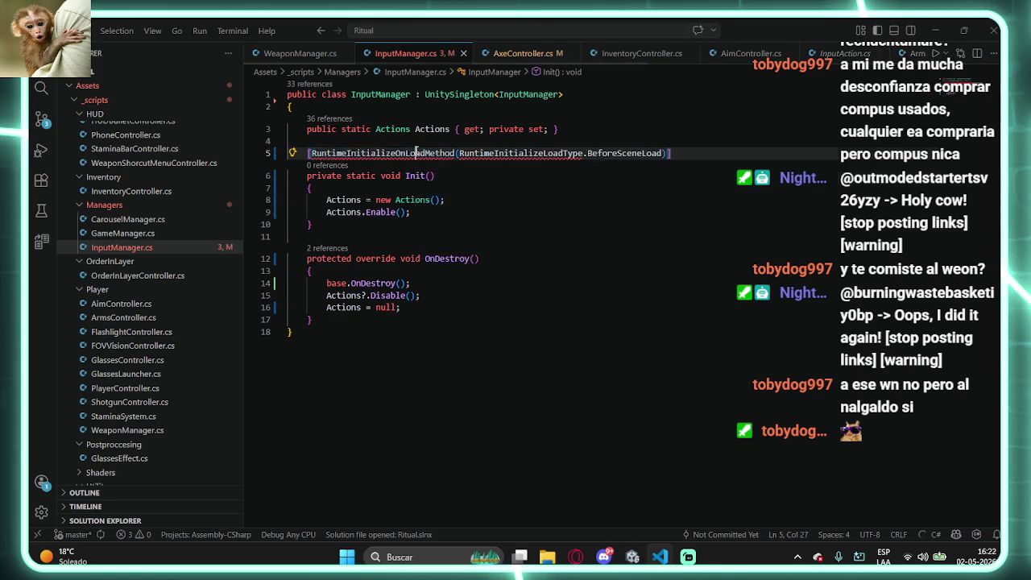
pyautogui.hotkey('alt', 'Tab')
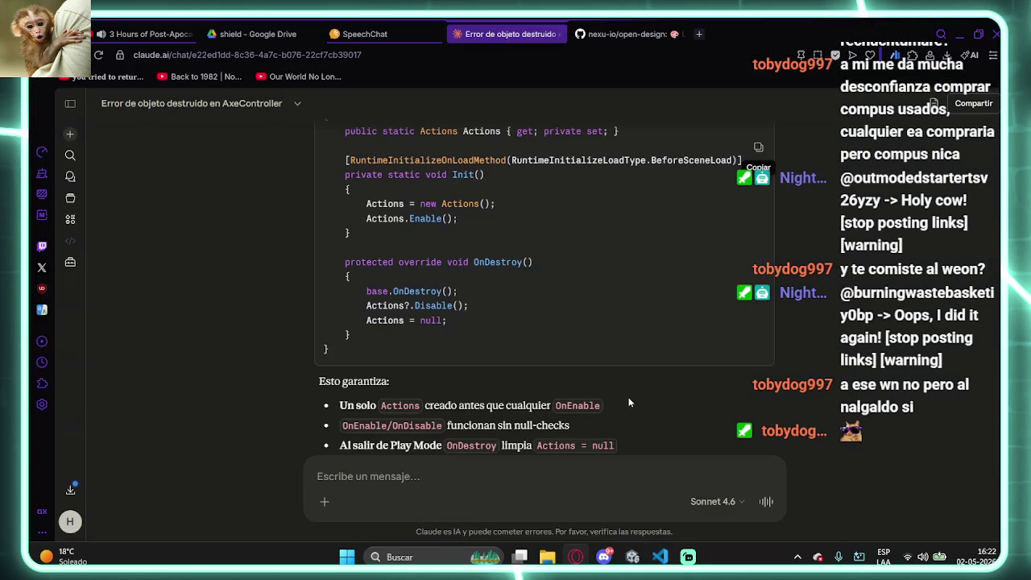
pyautogui.click(633, 557)
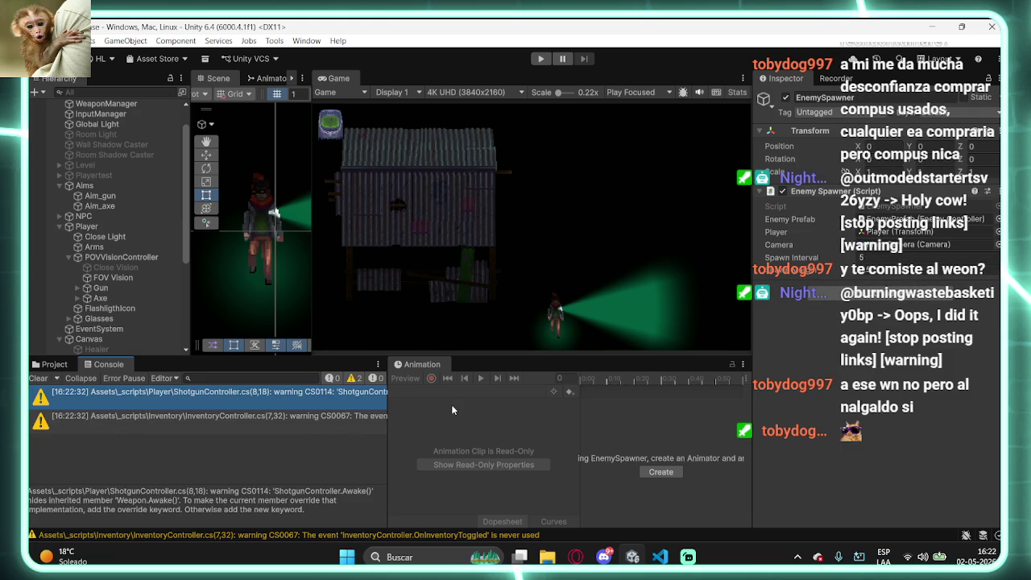
# - Run Play Mode, walk the character forward with W, then stop the game
pyautogui.click(541, 59)
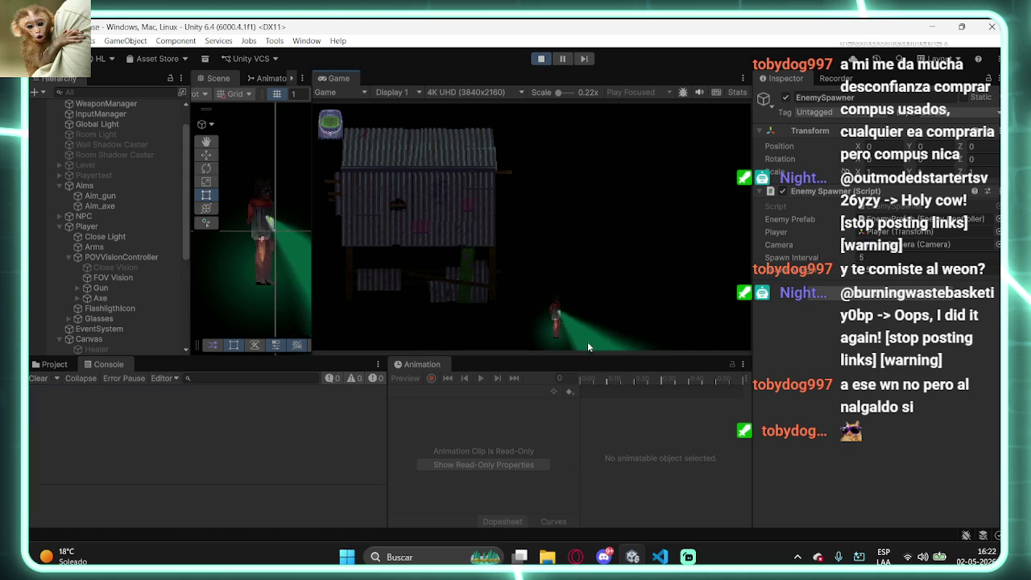
pyautogui.press('w')
pyautogui.click(540, 59)
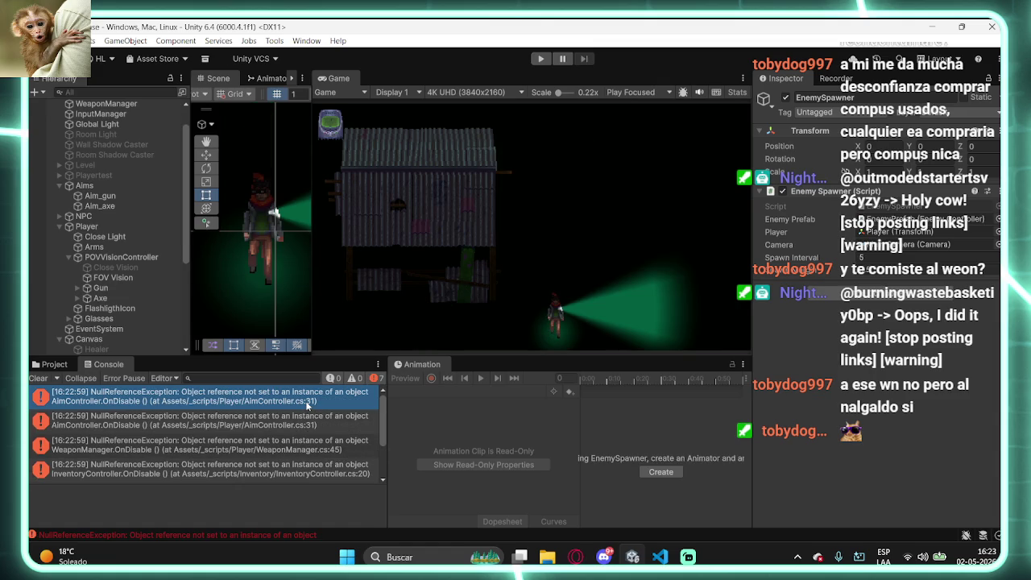
# - Enlarge the Console to show more of the OnDisable NullReferenceException errors
pyautogui.scroll(-1, 306, 405)
pyautogui.scroll(-1, 306, 432)
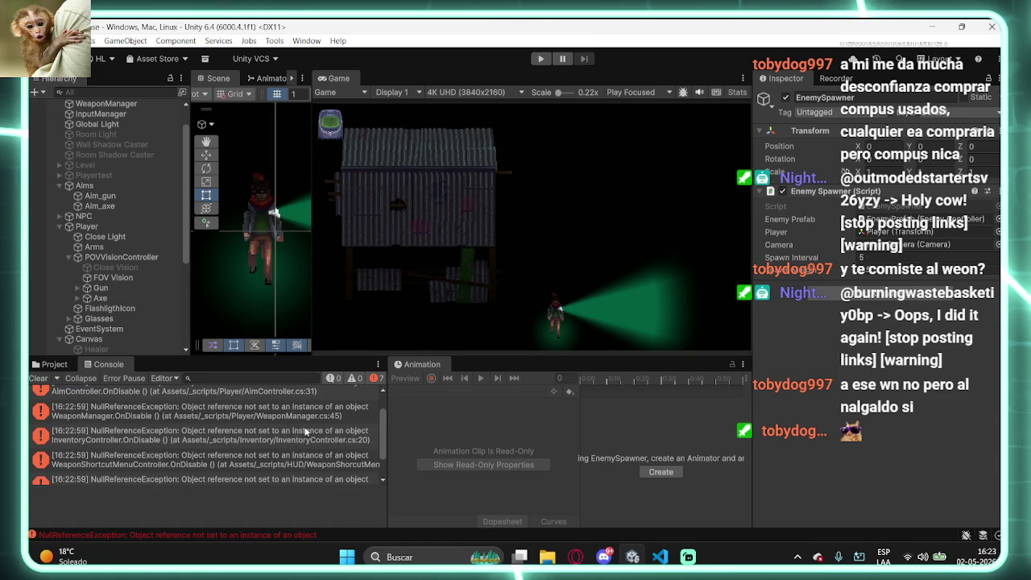
pyautogui.scroll(-2, 305, 432)
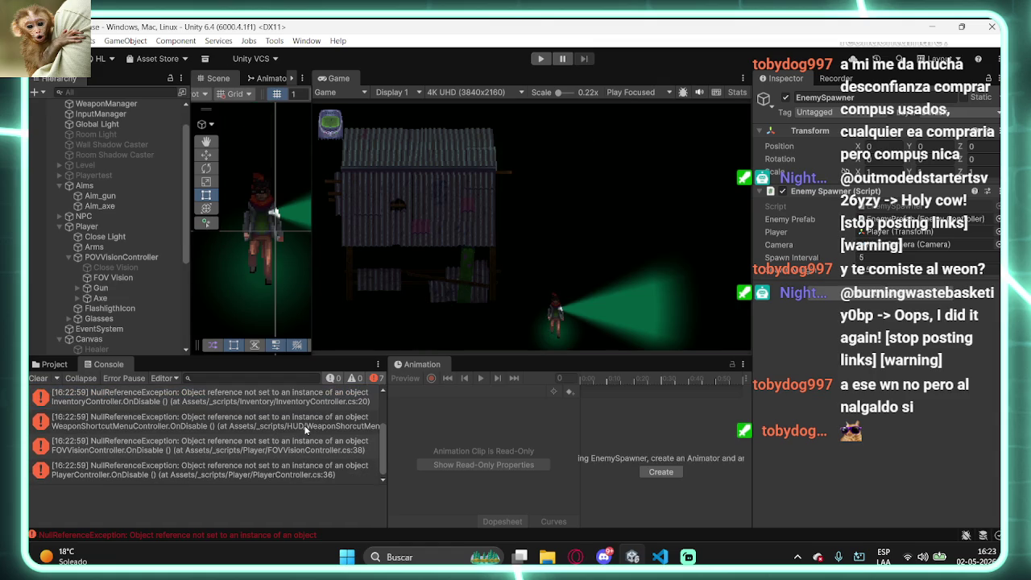
pyautogui.scroll(3, 305, 431)
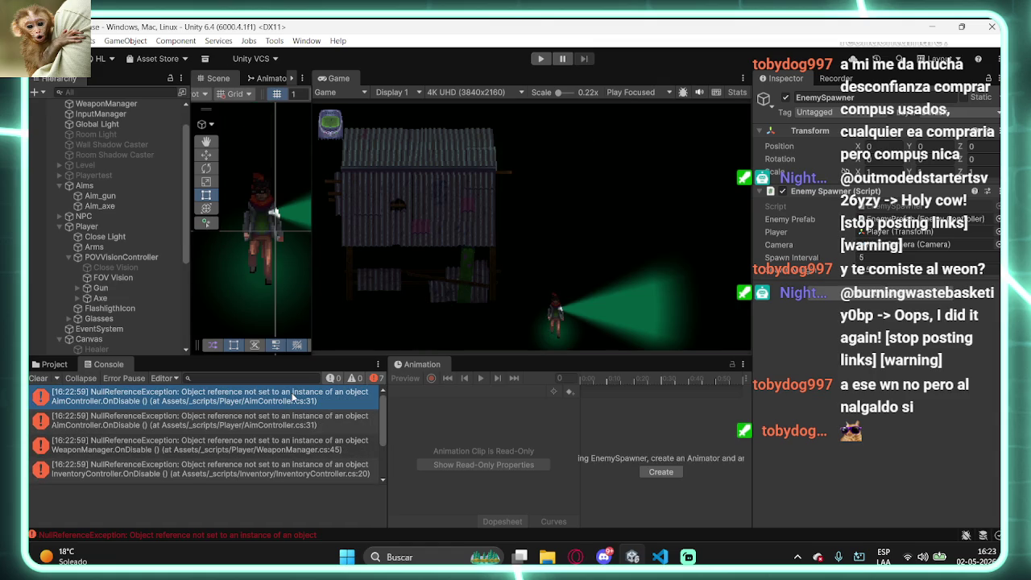
pyautogui.moveTo(308, 357); pyautogui.dragTo(316, 220)
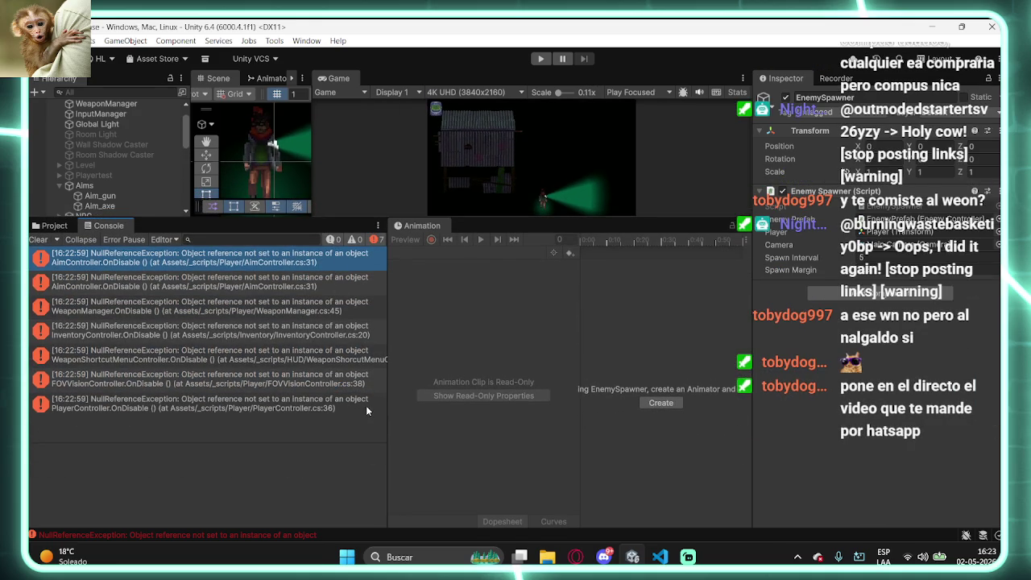
pyautogui.press('super+shift+s')
pyautogui.press('Escape')
# - Check the AimController, WeaponManager and InventoryController OnDisable errors at their source lines
pyautogui.doubleClick(314, 264)
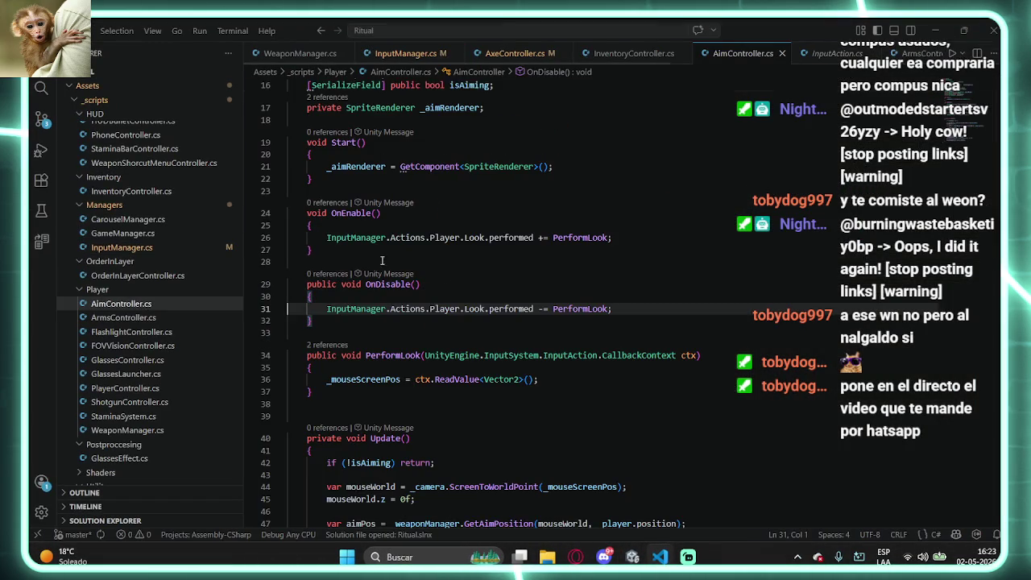
pyautogui.click(935, 30)
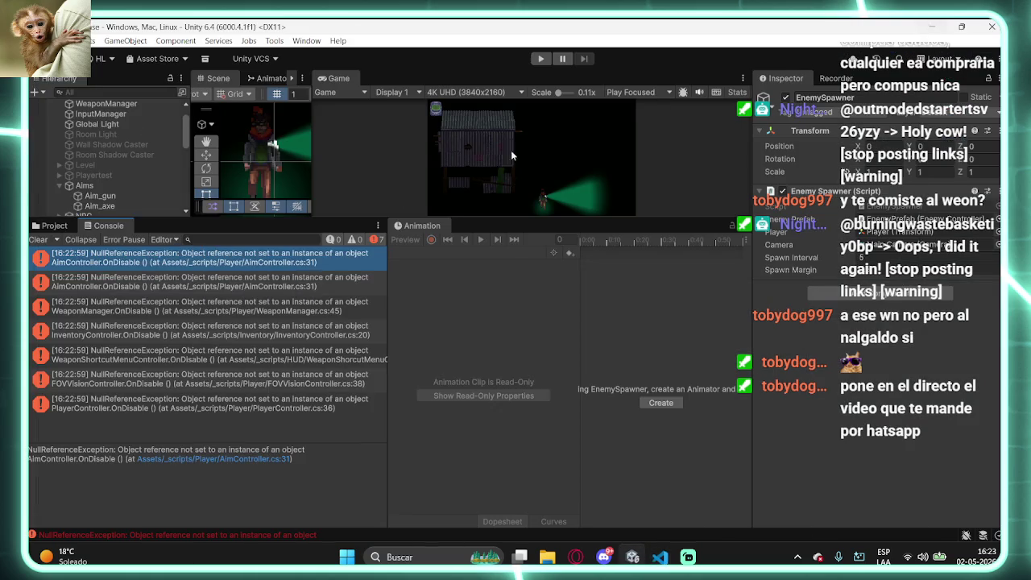
pyautogui.doubleClick(239, 284)
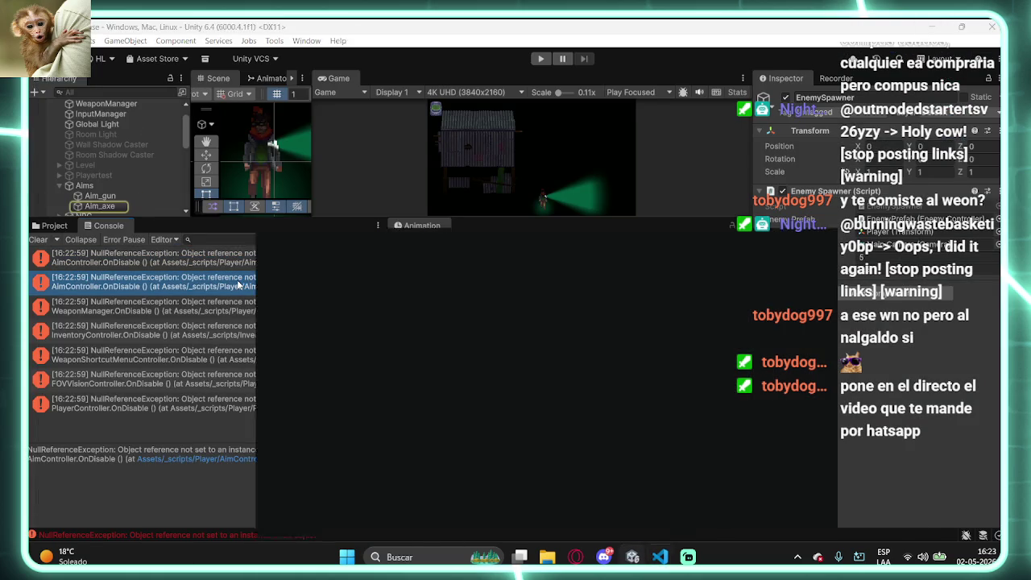
pyautogui.click(935, 30)
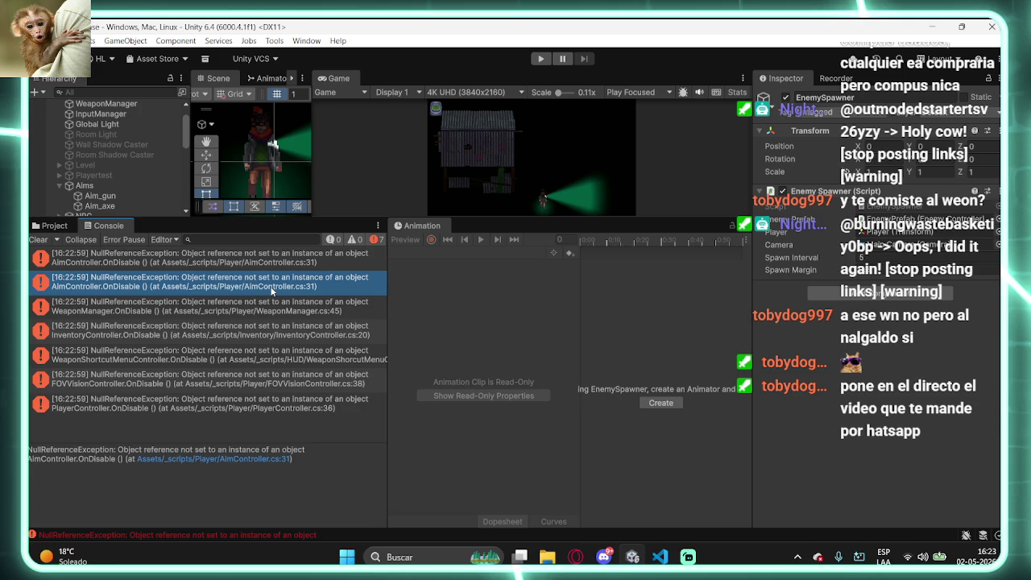
pyautogui.click(304, 311)
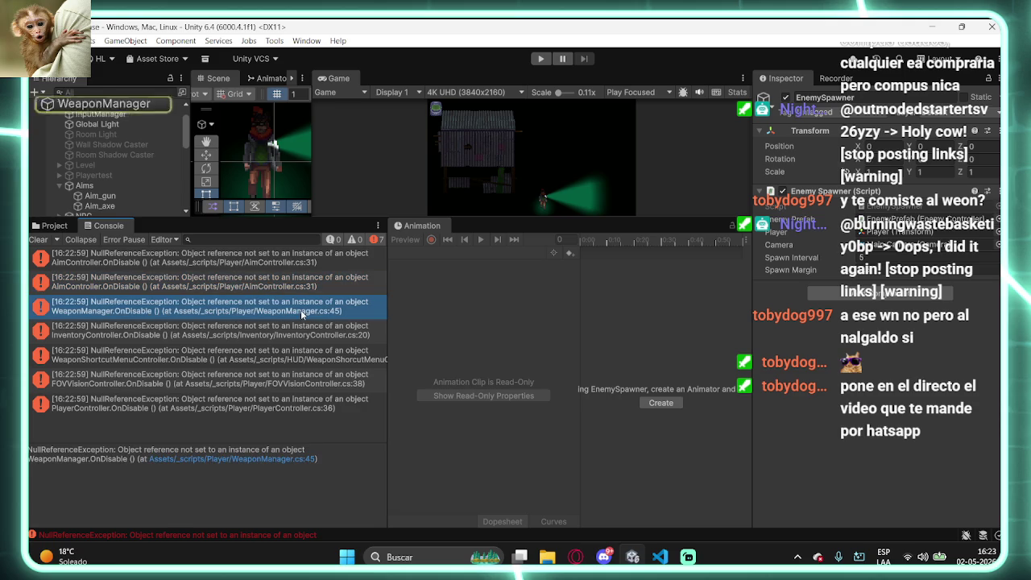
pyautogui.doubleClick(303, 314)
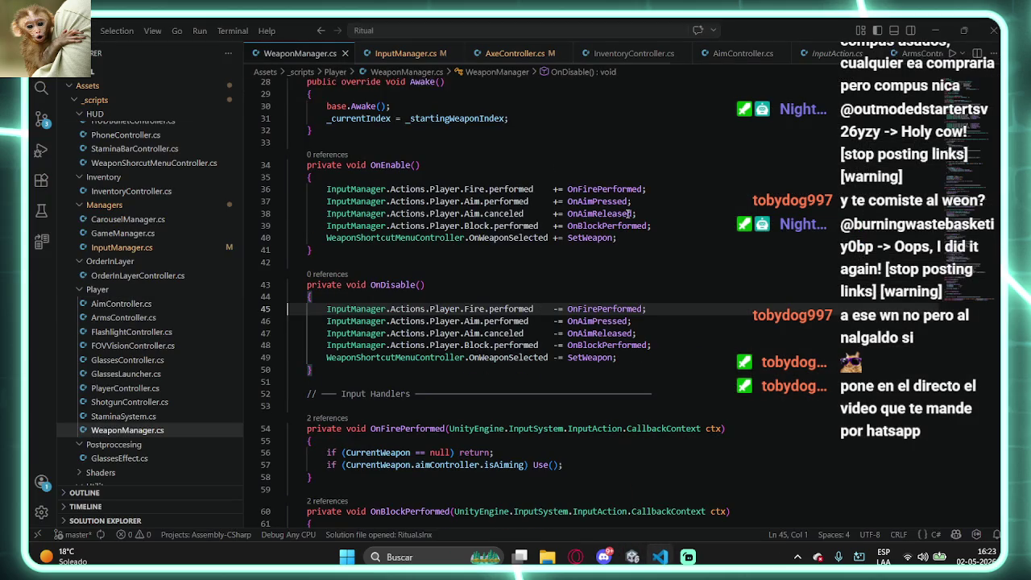
pyautogui.click(934, 30)
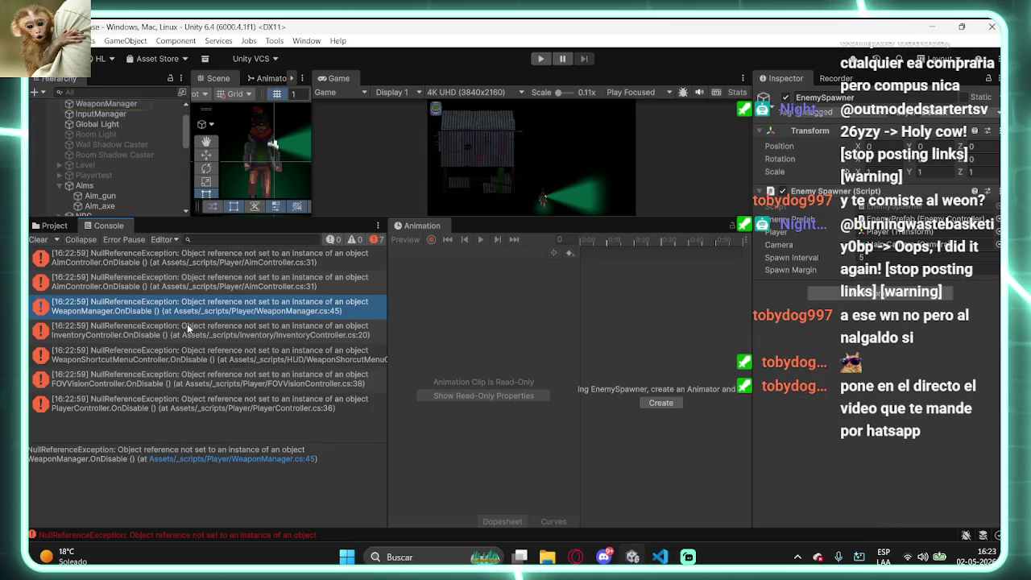
pyautogui.click(186, 329)
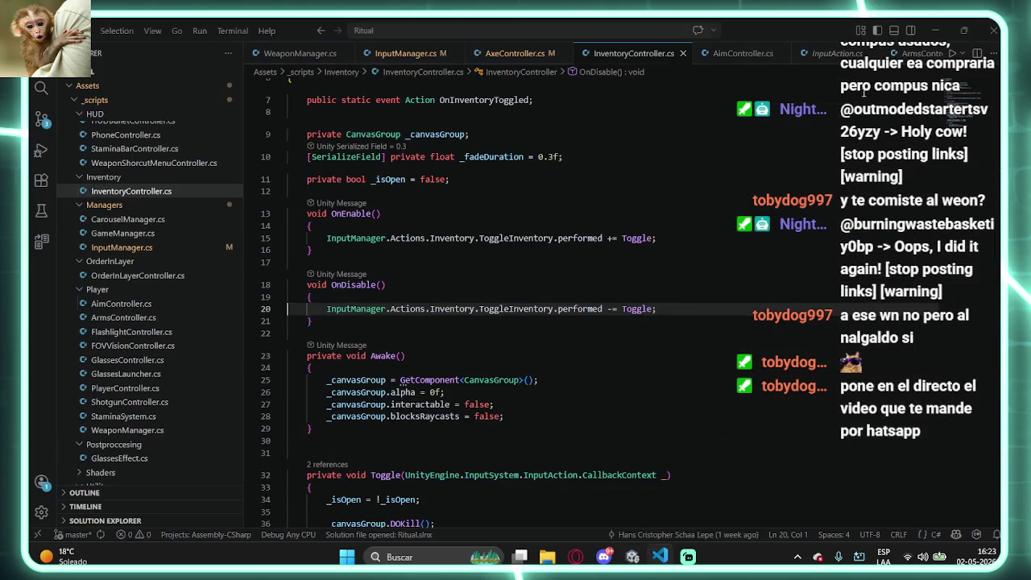
pyautogui.click(934, 30)
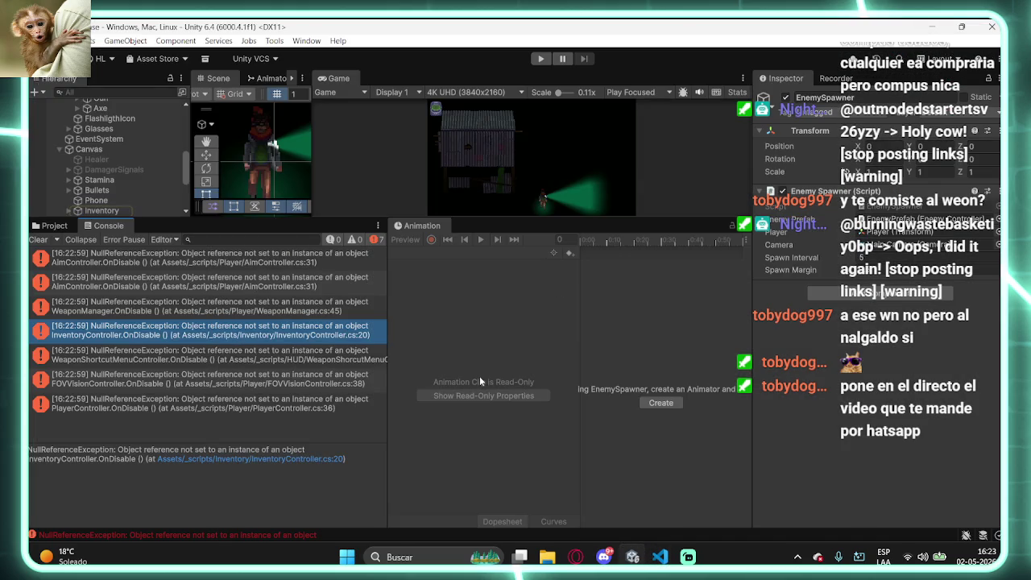
pyautogui.press('super+shift+s')
# - Send Claude a Console screenshot saying the errors all come from OnDisable unsubscriptions
pyautogui.moveTo(387, 456); pyautogui.dragTo(27, 219)
pyautogui.click(580, 559)
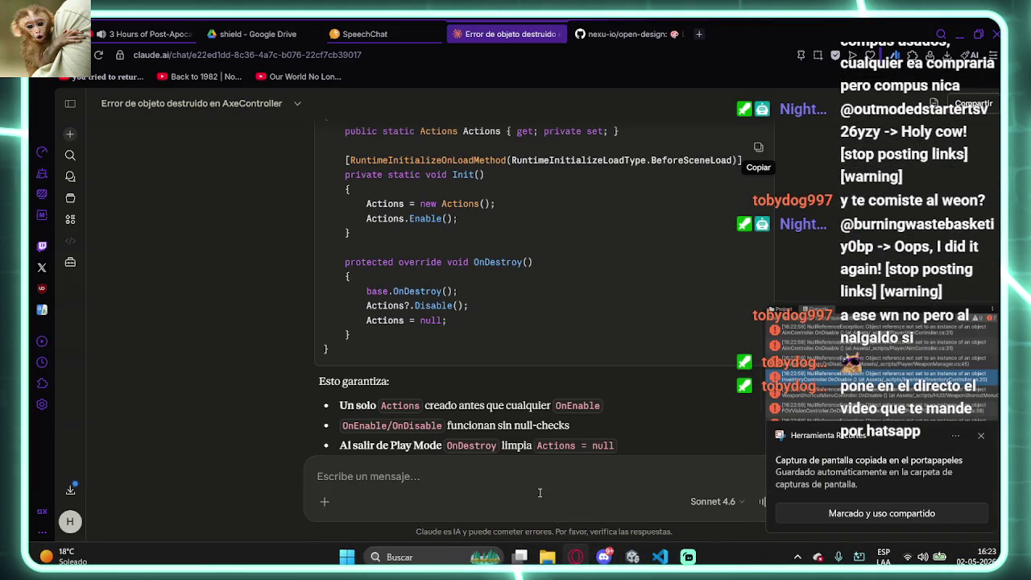
pyautogui.write('siguen habiendo errores. ')
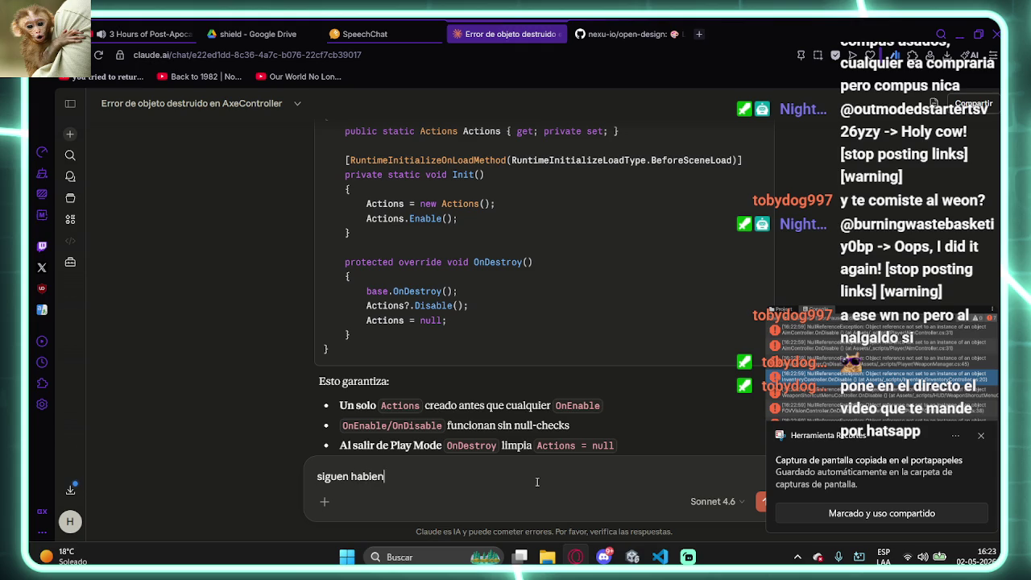
pyautogui.write('Todos pertenecen')
pyautogui.write(' a des')
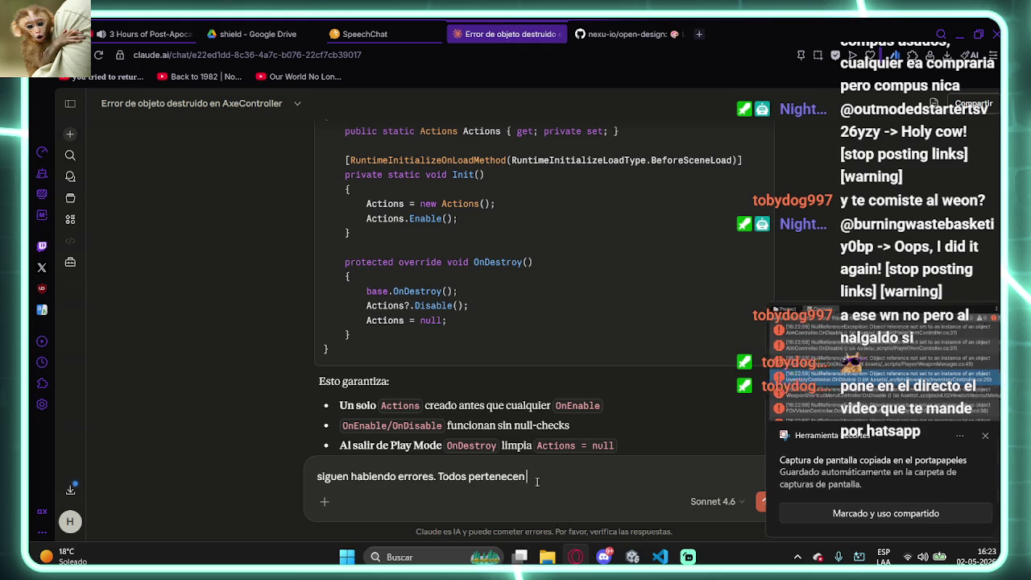
pyautogui.write('usc')
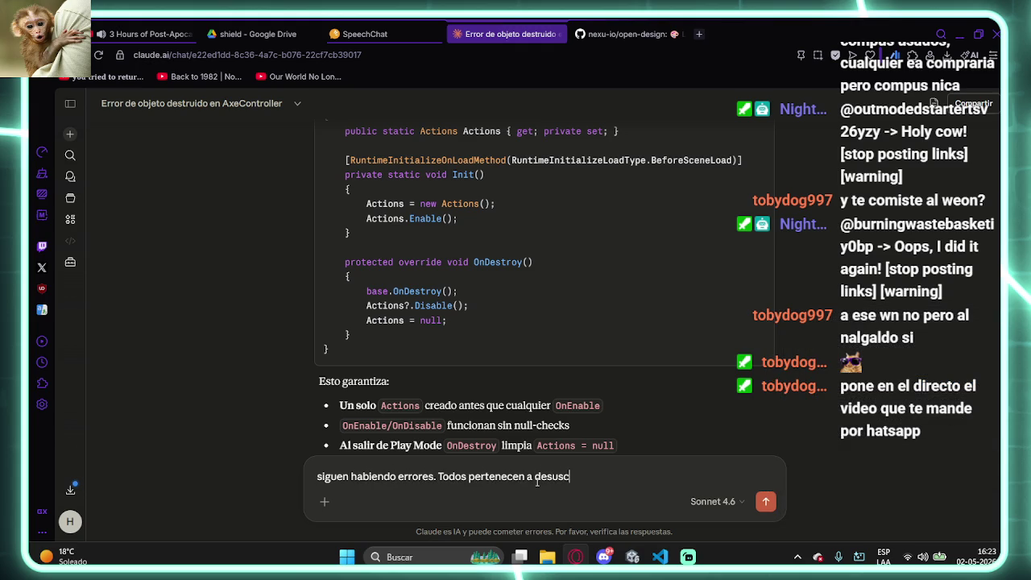
pyautogui.write('ripcion de metodos')
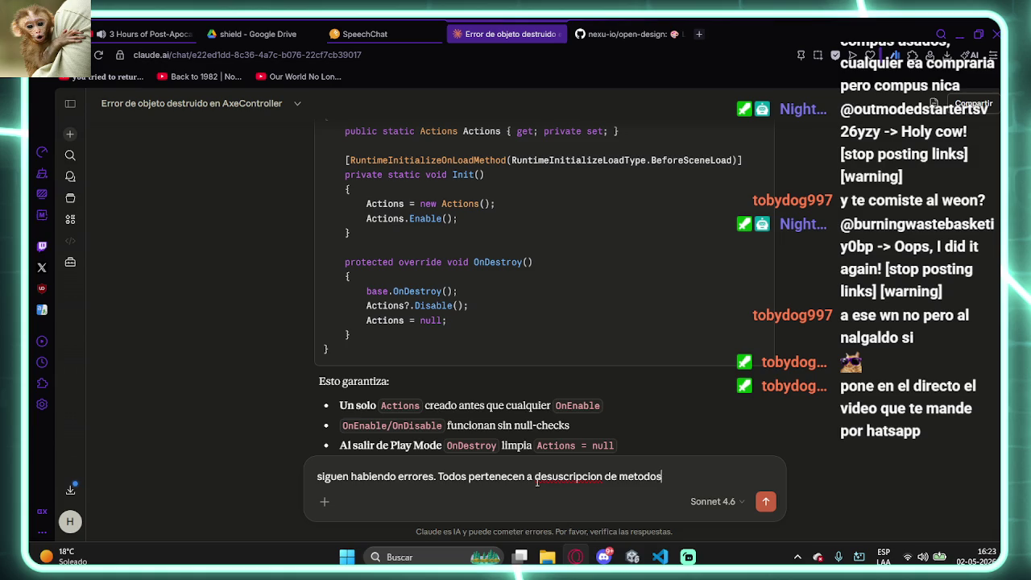
pyautogui.write(' en el ondisable')
pyautogui.hotkey('ctrl', 'v')
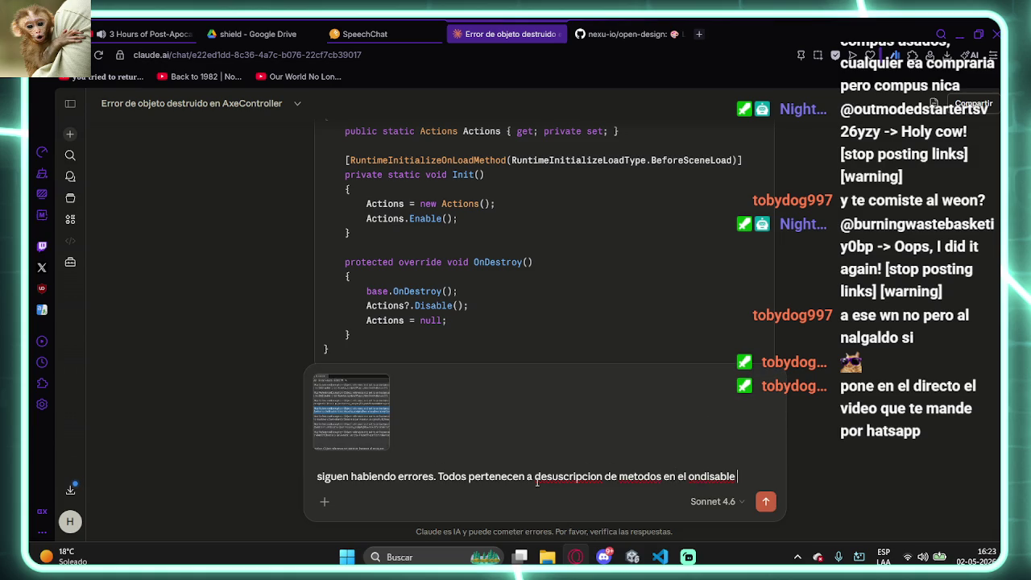
pyautogui.press('Return')
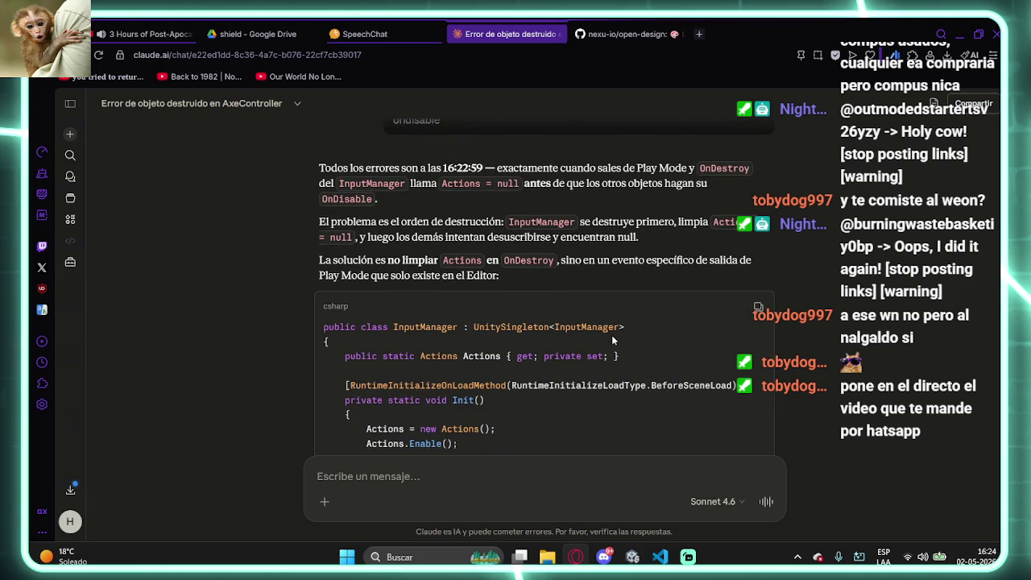
# - Read Claude's fix that disables and nulls Actions on ExitingPlayMode
pyautogui.scroll(-1, 612, 341)
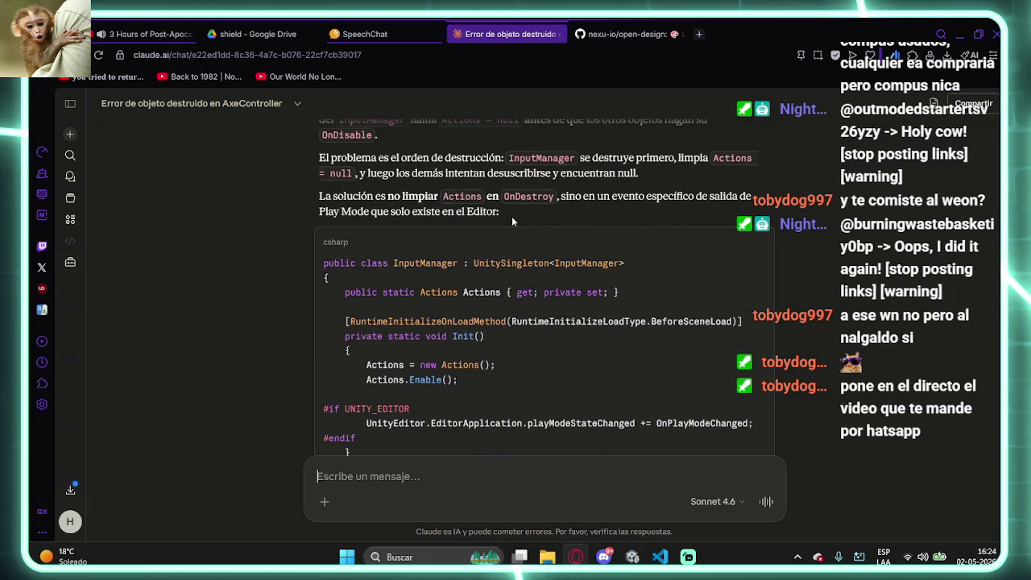
pyautogui.scroll(-2, 520, 265)
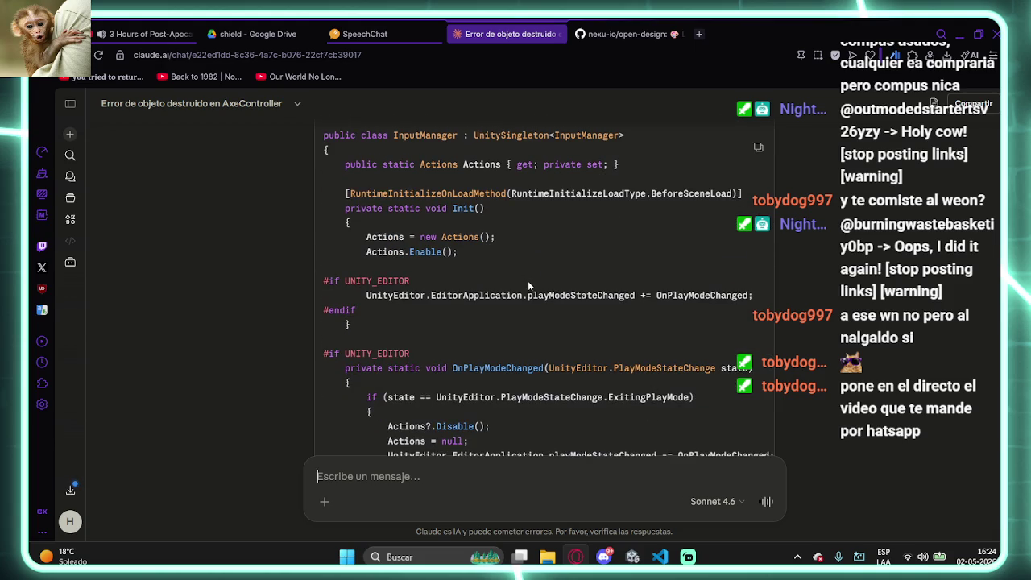
pyautogui.scroll(-2, 529, 286)
pyautogui.scroll(-2, 534, 287)
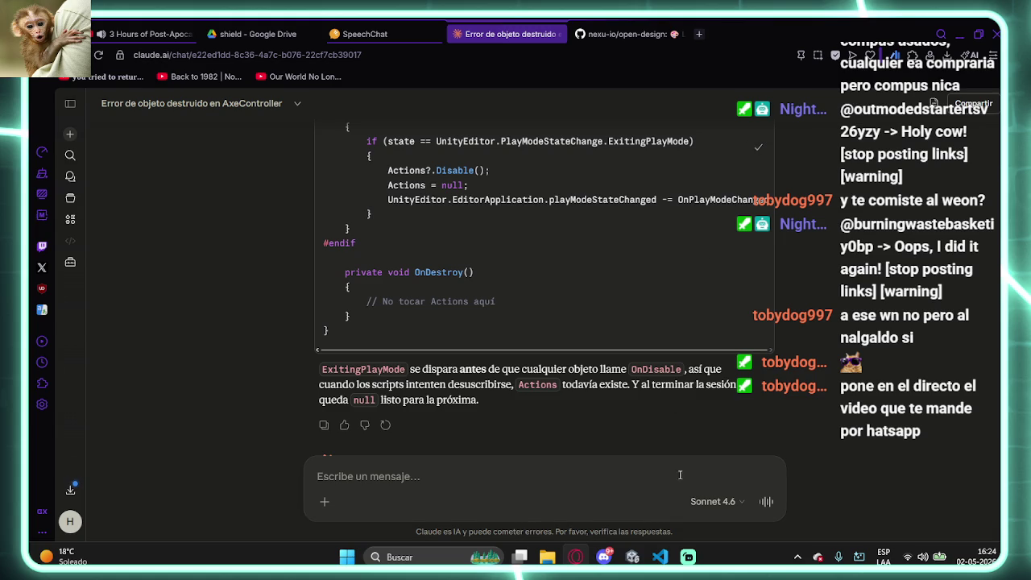
pyautogui.click(660, 556)
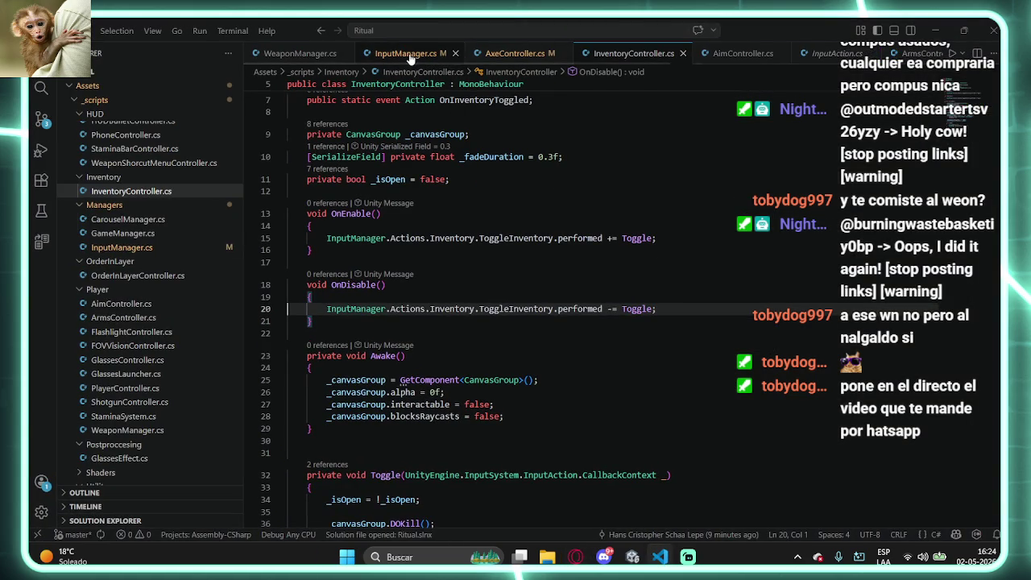
# - Paste Claude's ExitingPlayMode version over InputManager.cs and delete its OnDestroy method
pyautogui.click(433, 54)
pyautogui.hotkey('ctrl', 'a')
pyautogui.hotkey('ctrl', 'v')
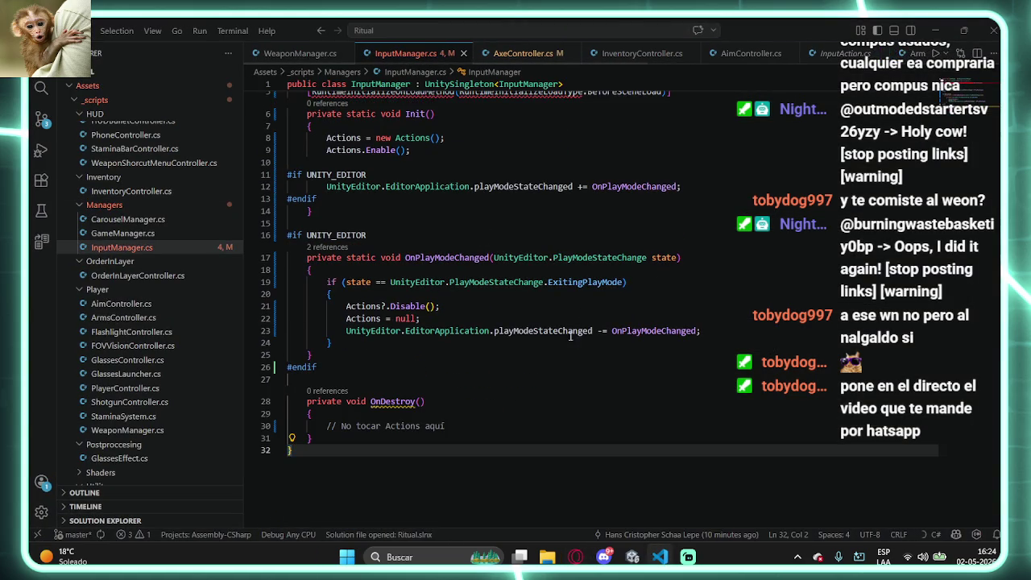
pyautogui.click(394, 401)
pyautogui.moveTo(336, 435); pyautogui.dragTo(269, 388)
pyautogui.press('BackSpace')
pyautogui.press('BackSpace')
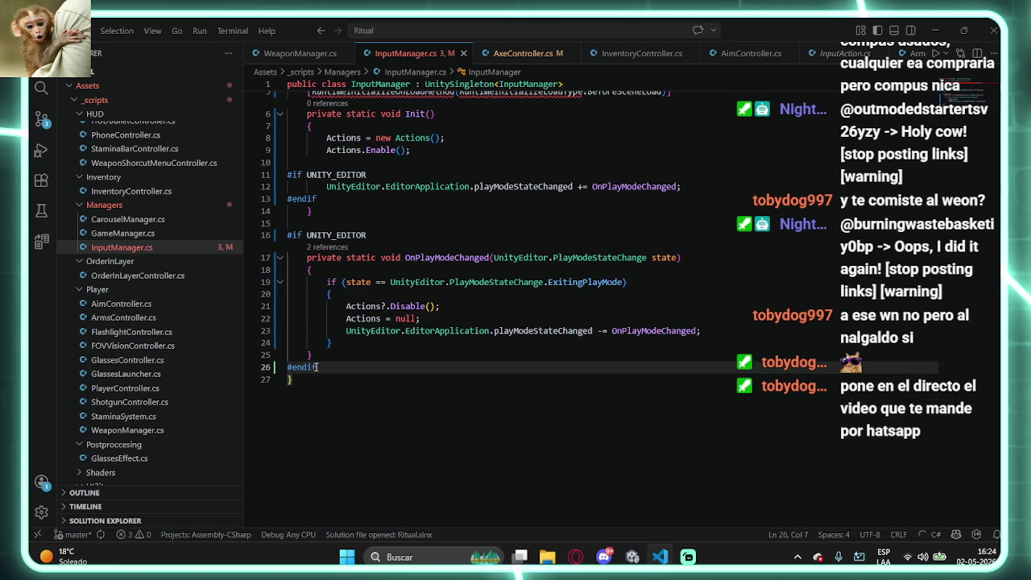
# - Add the missing using UnityEngine directive for the RuntimeInitializeOnLoadMethod attribute
pyautogui.scroll(2, 363, 266)
pyautogui.click(430, 153)
pyautogui.hotkey('ctrl', '.')
pyautogui.press('Return')
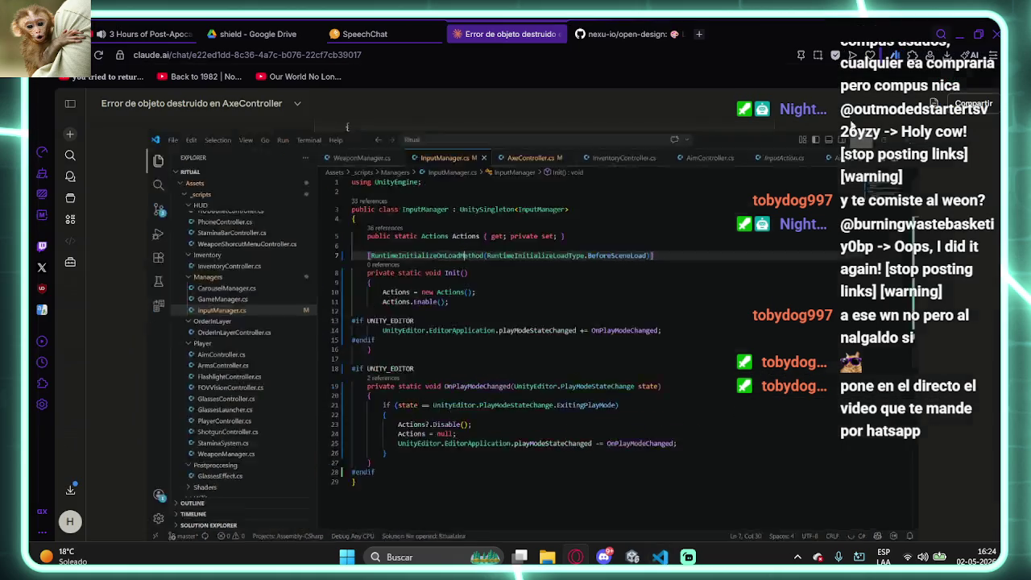
pyautogui.hotkey('alt', 'Tab')
# - Check the newest Instagram links in WhatsApp's archived chat, then minimize WhatsApp
pyautogui.click(797, 557)
pyautogui.click(772, 492)
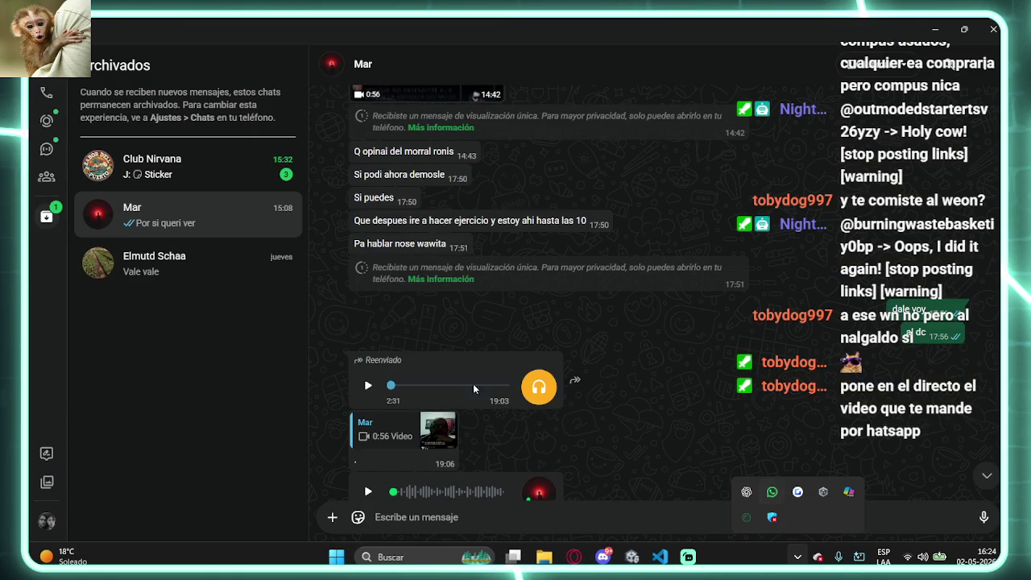
pyautogui.click(46, 216)
pyautogui.click(46, 215)
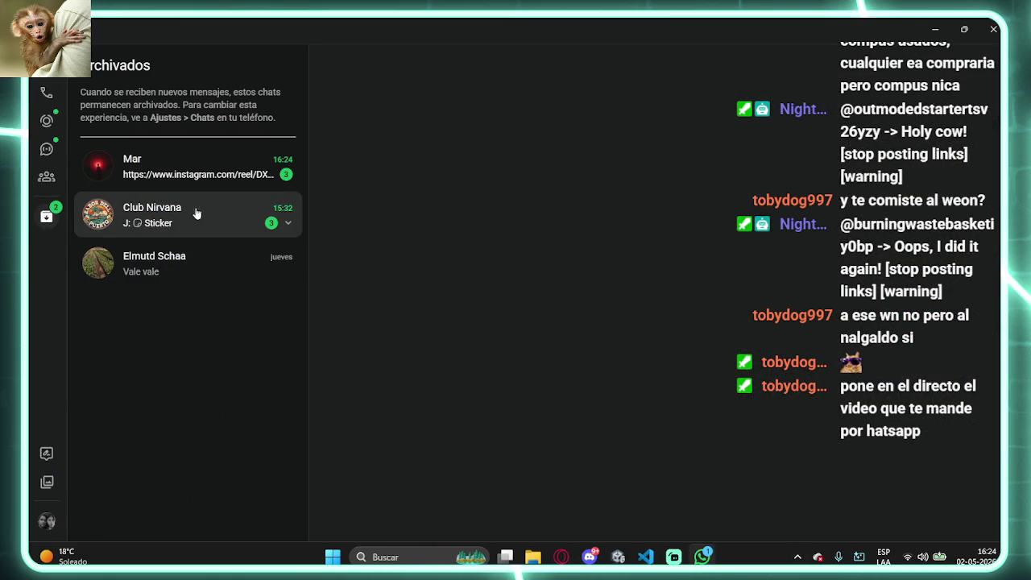
pyautogui.click(217, 184)
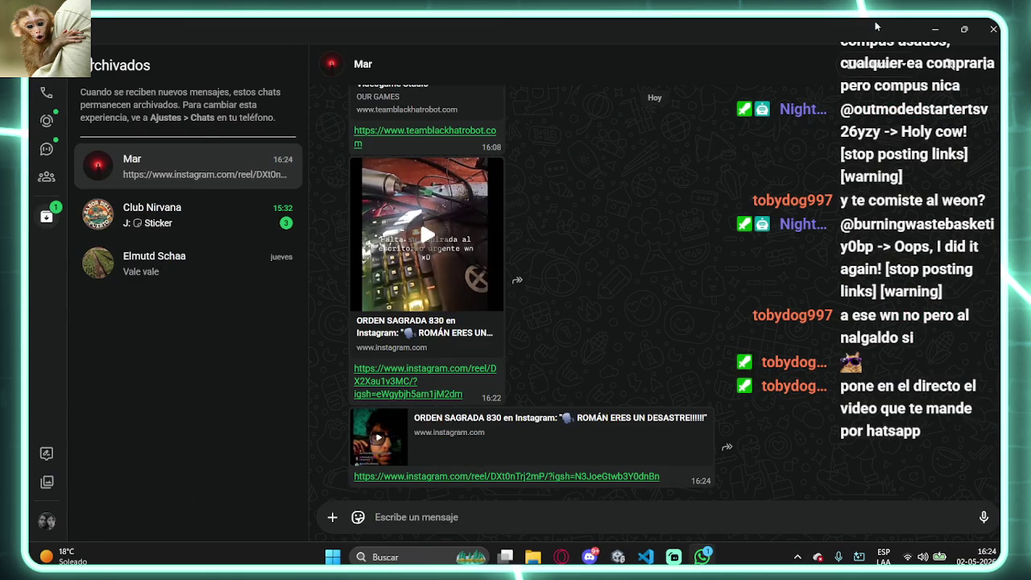
pyautogui.click(935, 29)
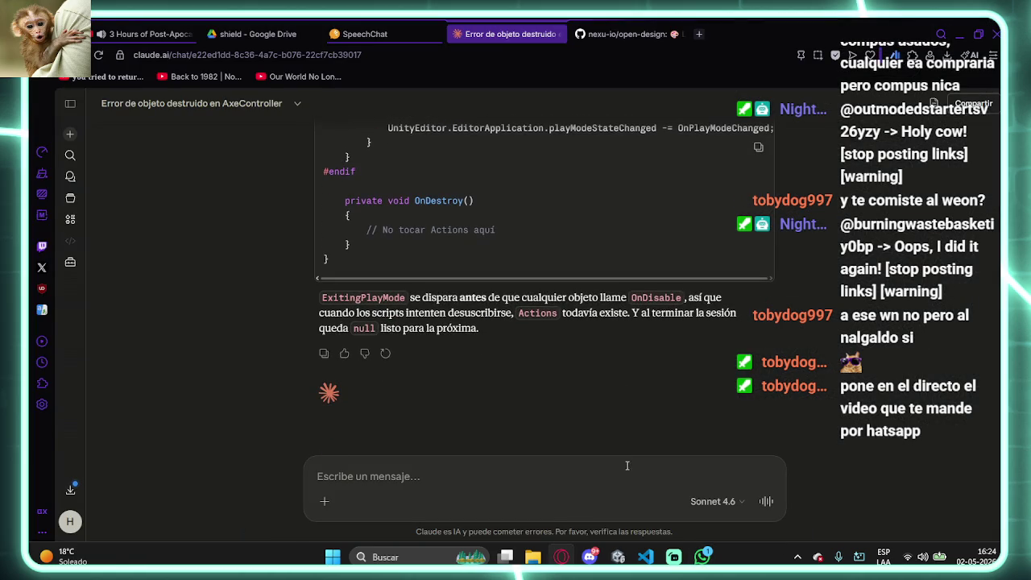
pyautogui.click(618, 556)
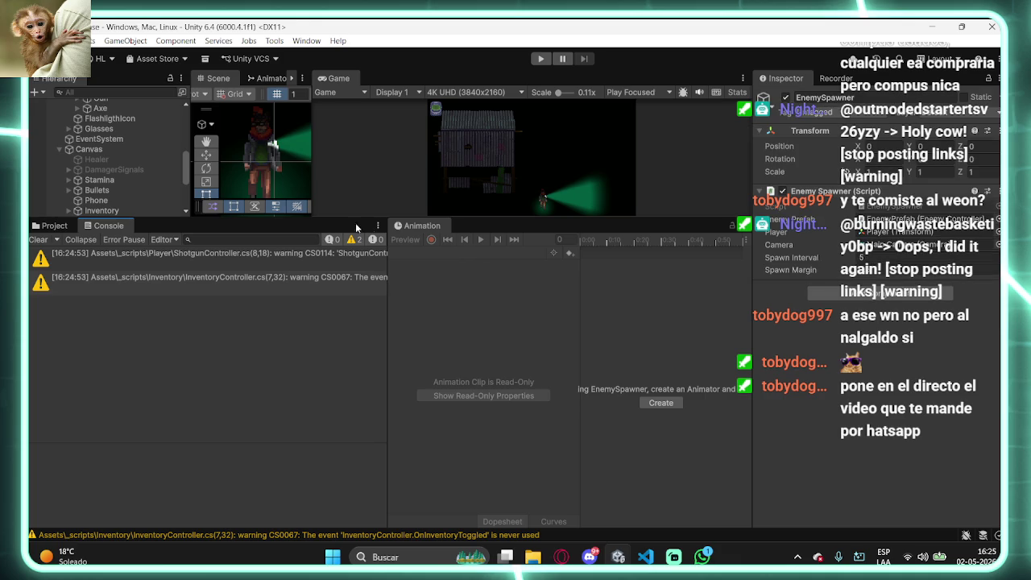
# - Clear the Console, run and stop Play Mode, then open the AimController error at line 31
pyautogui.click(37, 242)
pyautogui.click(539, 59)
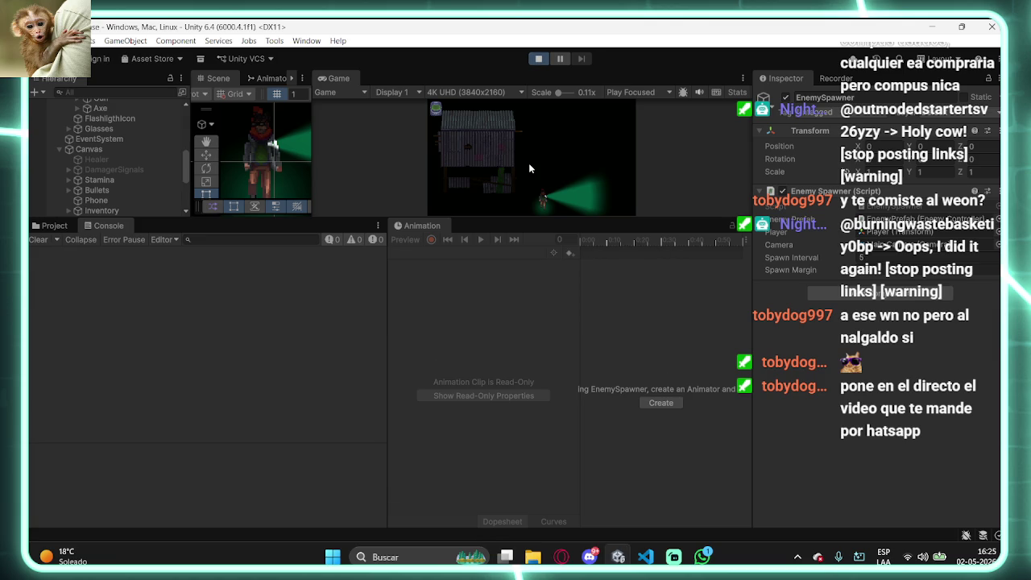
pyautogui.click(541, 60)
pyautogui.click(316, 263)
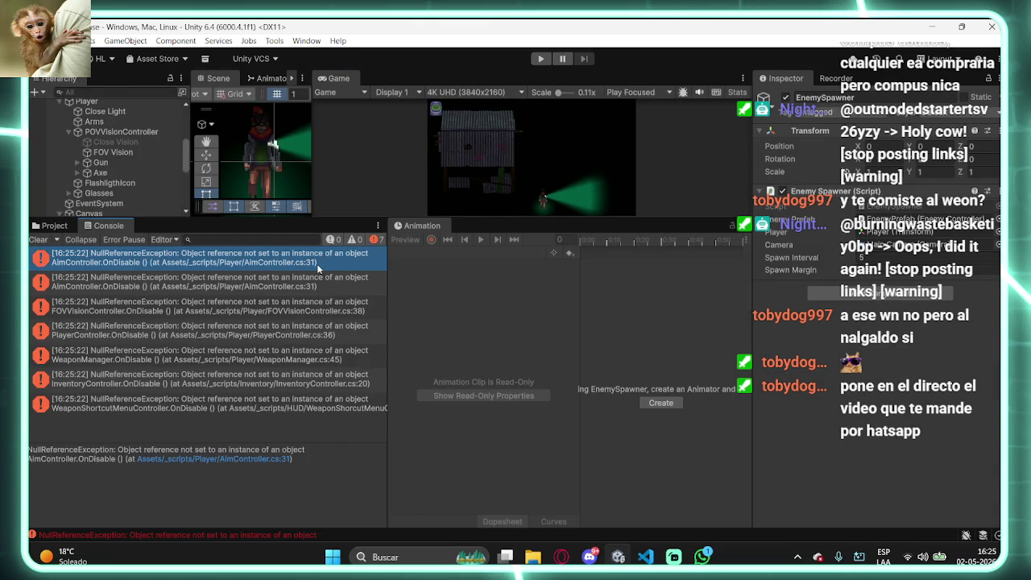
pyautogui.doubleClick(316, 264)
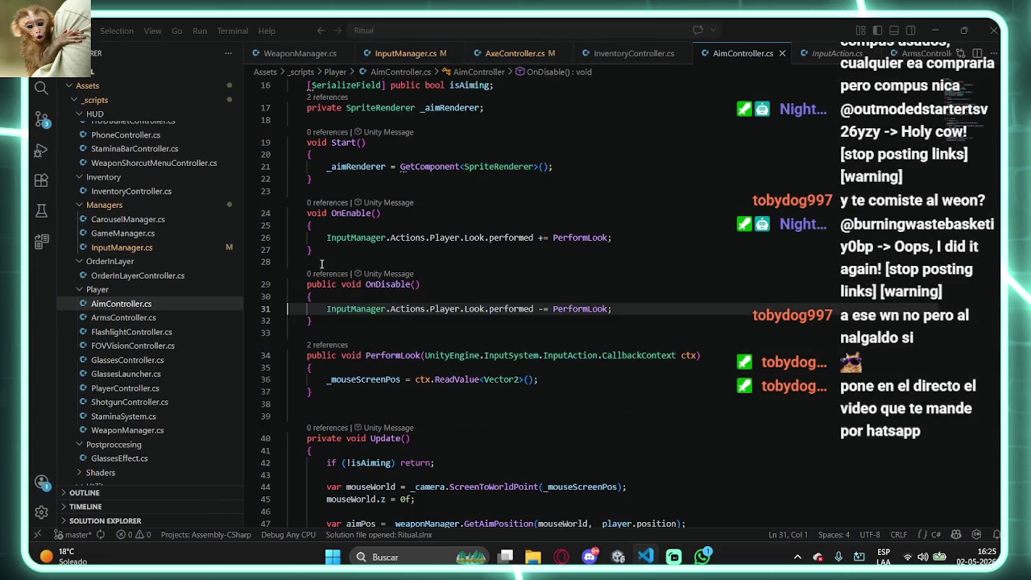
# - Leave AimController's code and return through Unity to the Claude chat in Opera
pyautogui.click(936, 29)
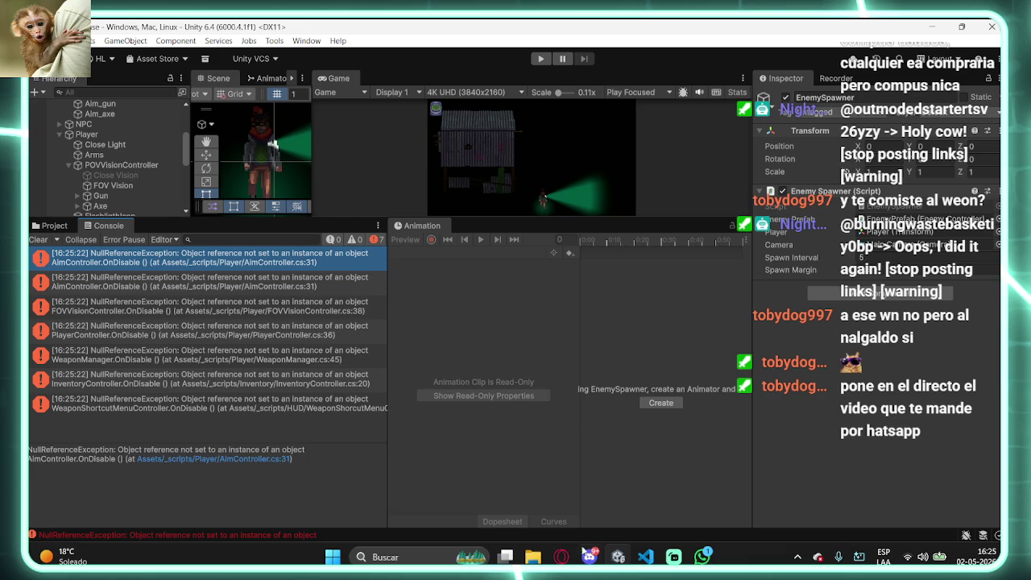
pyautogui.click(561, 557)
# - Tell Claude 'siguen saliendo' and review its Application.isPlaying guard and InputConsumer base class reply
pyautogui.write('siguen saliendo')
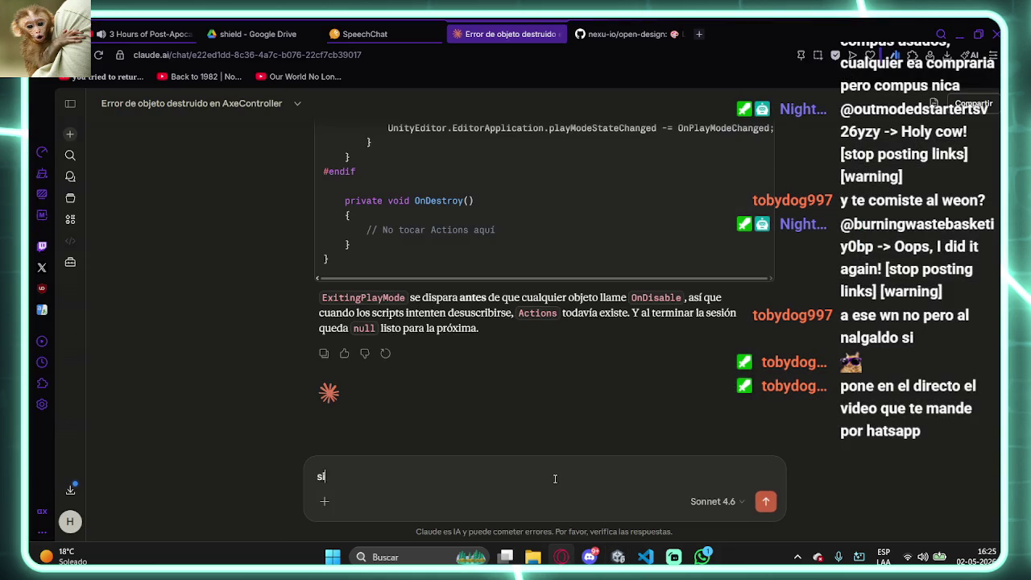
pyautogui.press('Return')
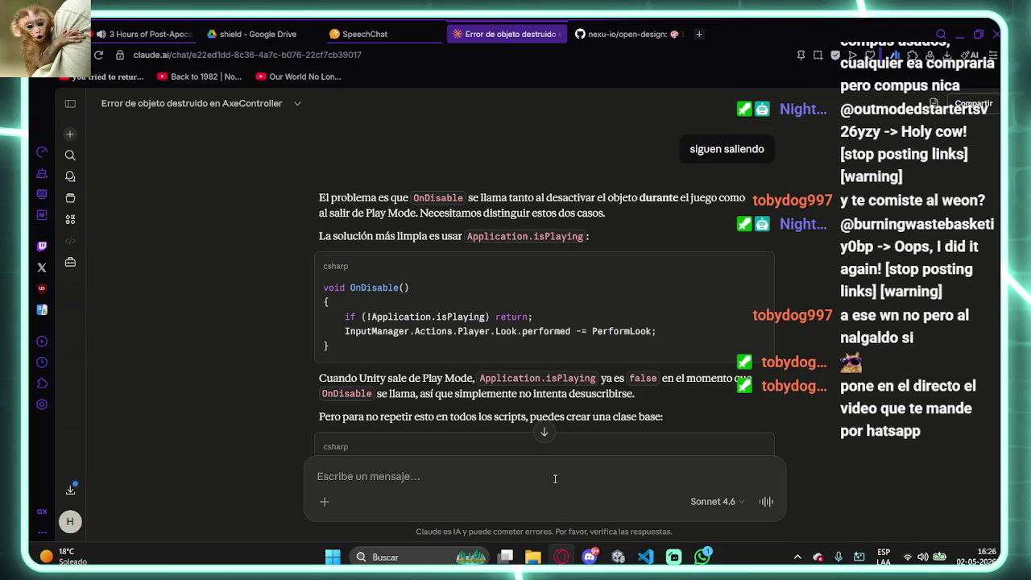
pyautogui.scroll(-3, 585, 362)
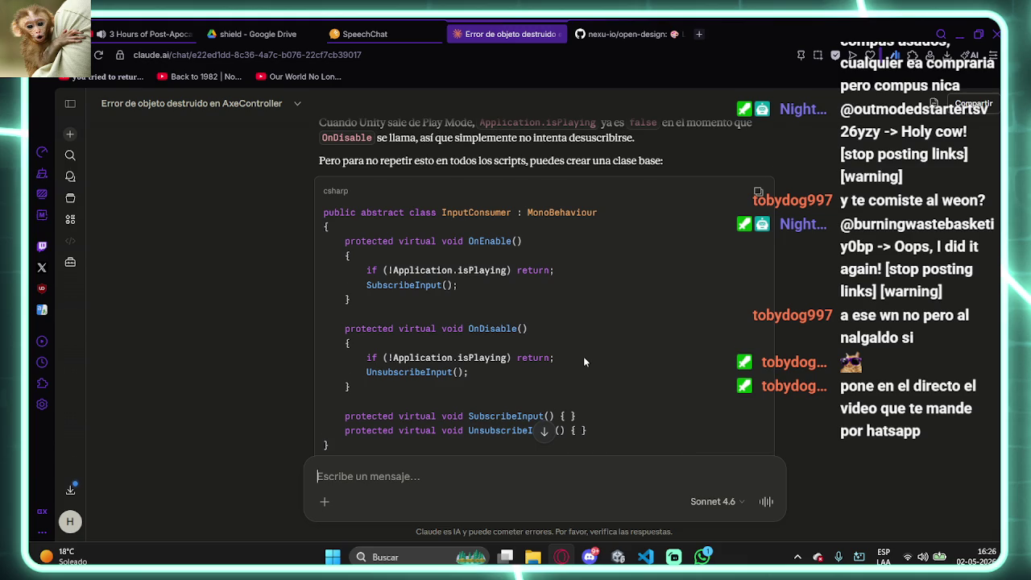
pyautogui.scroll(-5, 585, 362)
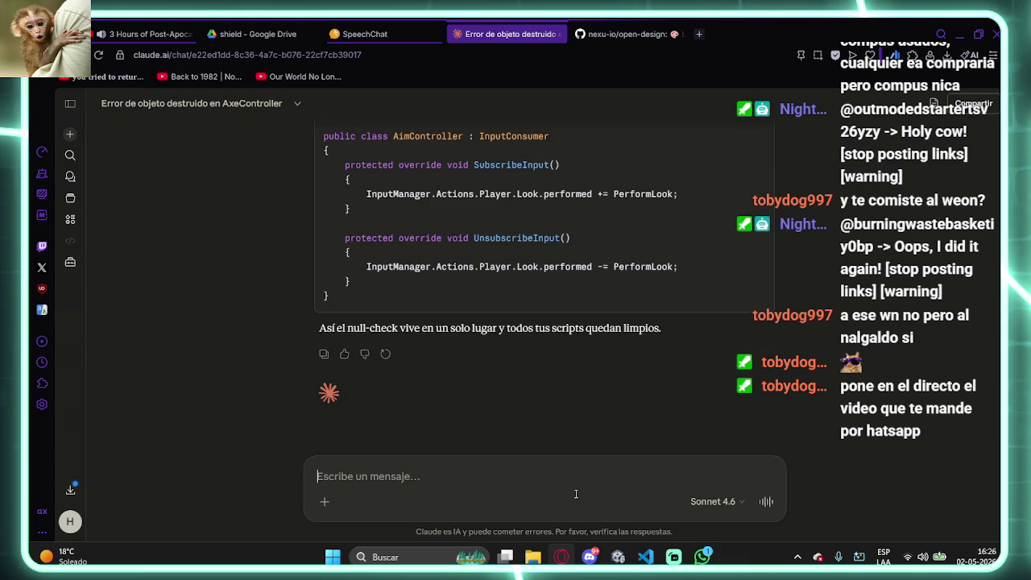
# - Ask Claude why subscribing in OnEnable/OnDisable, as Unity recommends, still causes so many problems
pyautogui.write('medio webeo,')
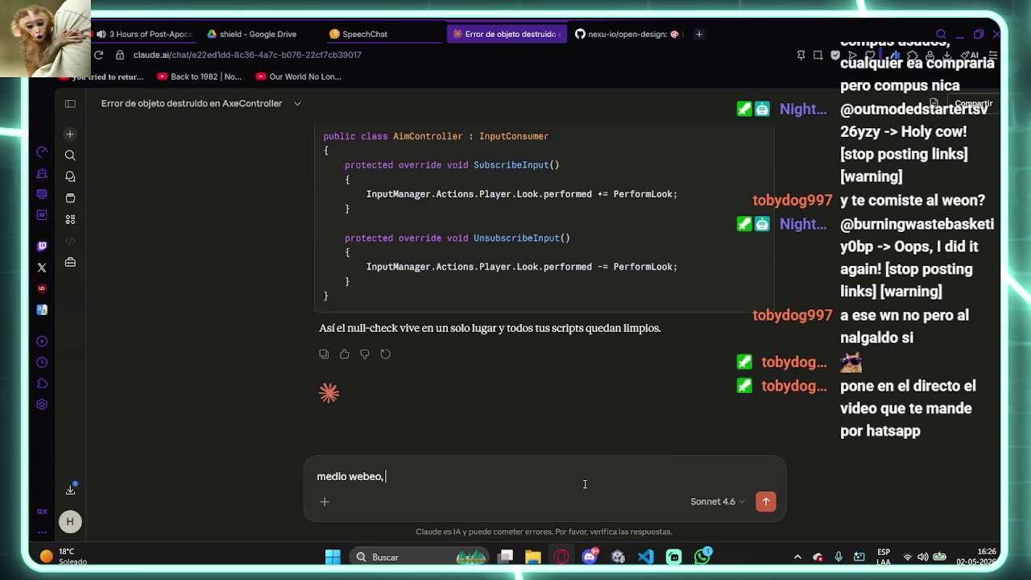
pyautogui.write(' que pasa')
pyautogui.press('BackSpace')
pyautogui.press('BackSpace')
pyautogui.press('BackSpace')
pyautogui.write('si unity ')
pyautogui.write('recomeinda hacer')
pyautogui.write(' la s')
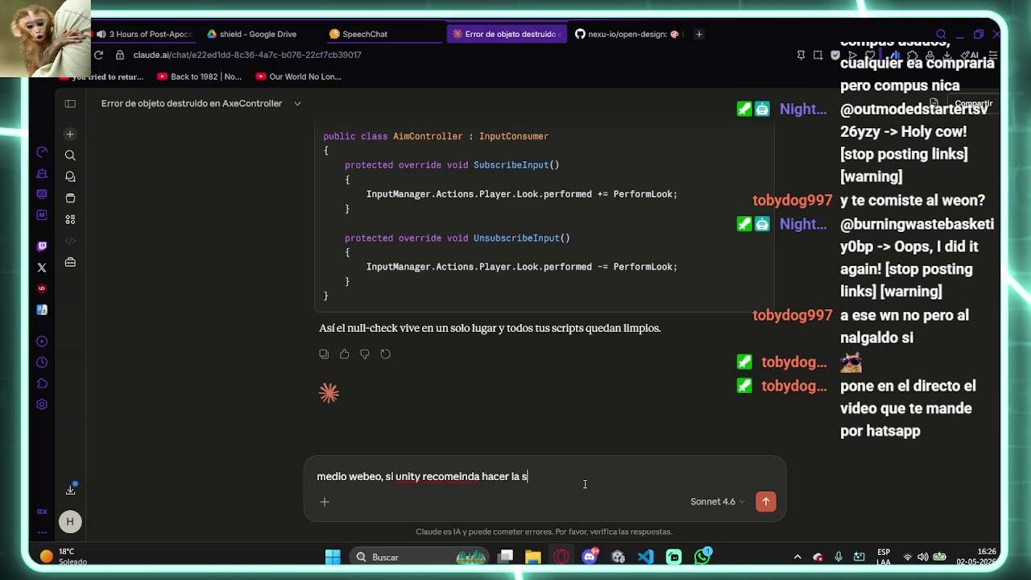
pyautogui.write('uscripcion des')
pyautogui.write('uscripcion ')
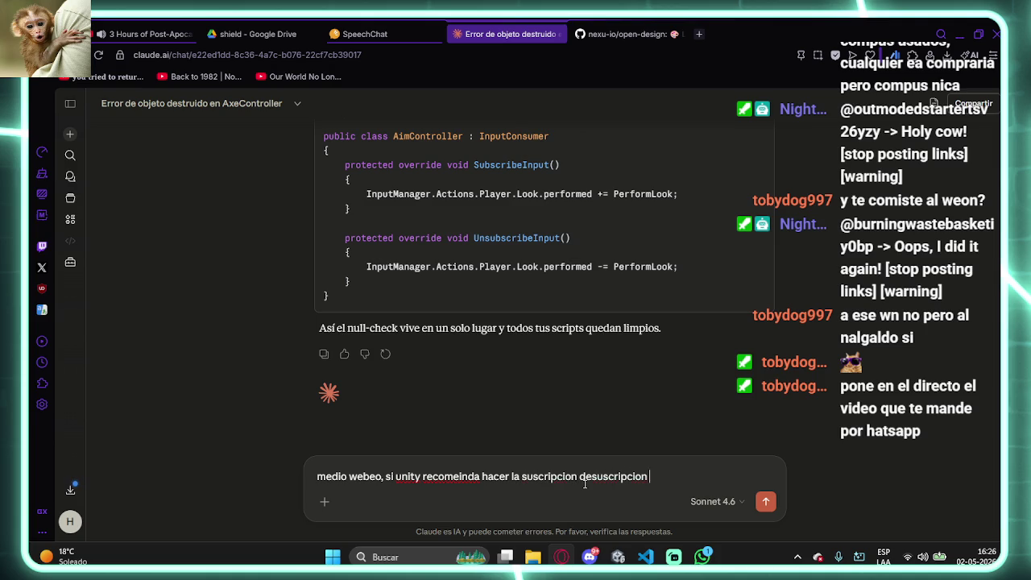
pyautogui.write('en onenable y ondisable proque me')
pyautogui.press('BackSpace')
pyautogui.press('BackSpace')
pyautogui.press('BackSpace')
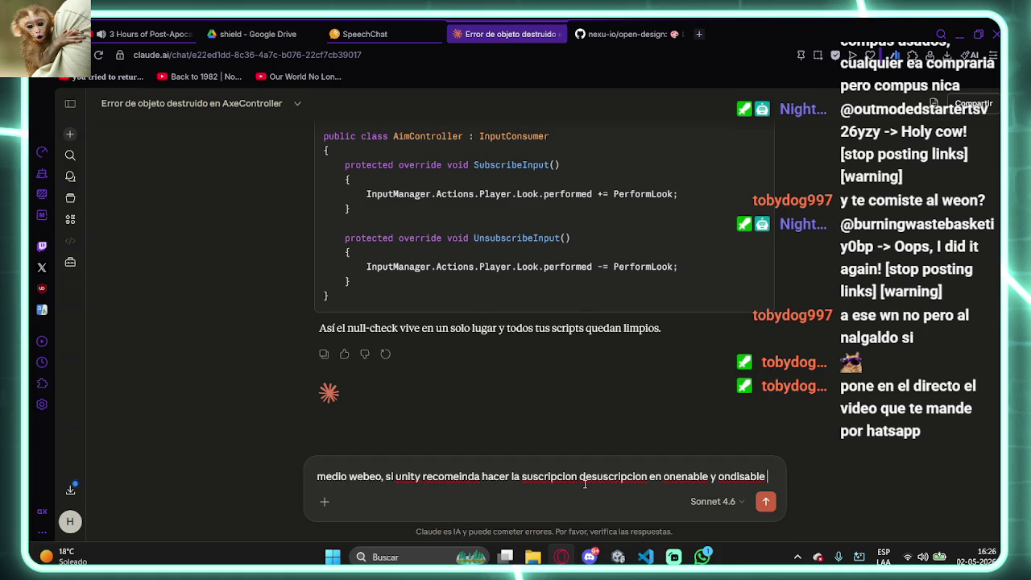
pyautogui.write('porque est')
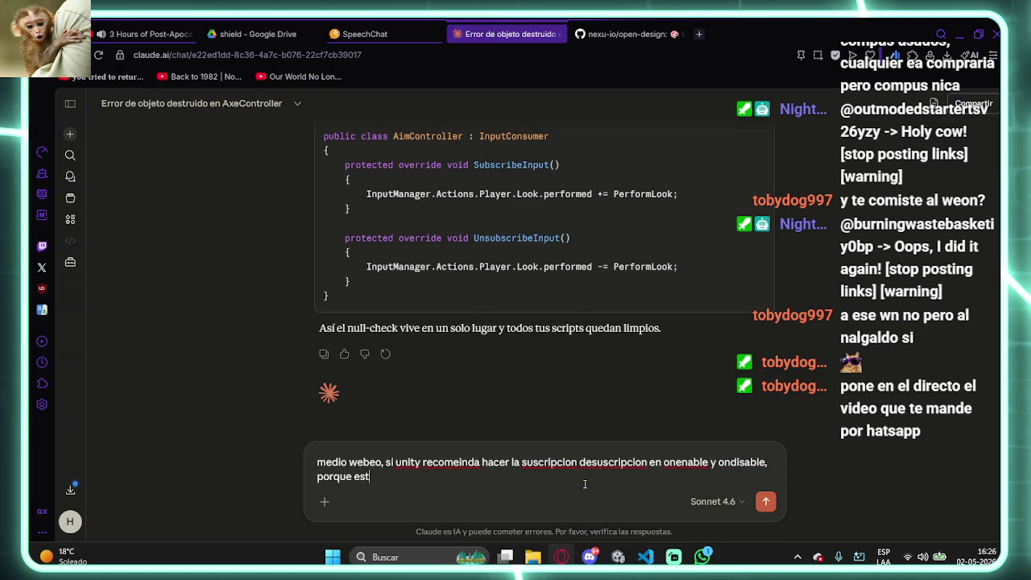
pyautogui.write('oy teniendo tantos ')
pyautogui.write('problemas')
pyautogui.press('Return')
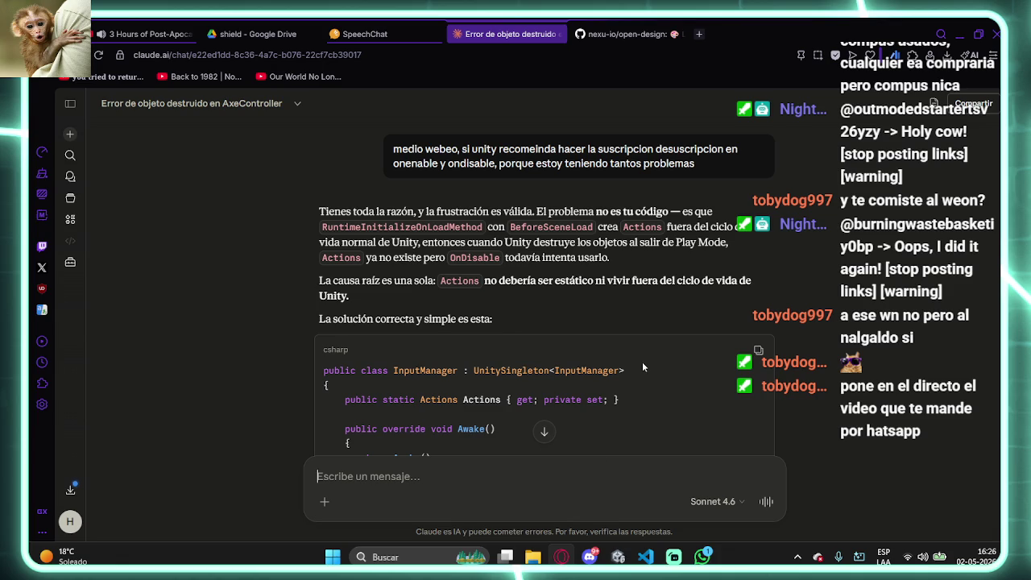
# - Copy Claude's Awake-based InputManager code and bring up InputManager.cs in VS Code
pyautogui.scroll(-3, 643, 367)
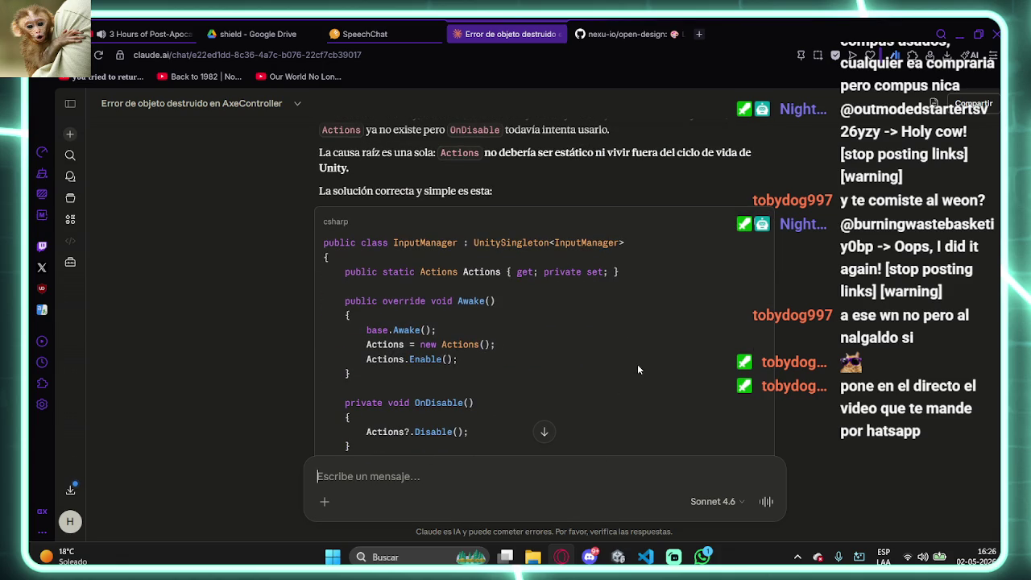
pyautogui.scroll(-5, 609, 365)
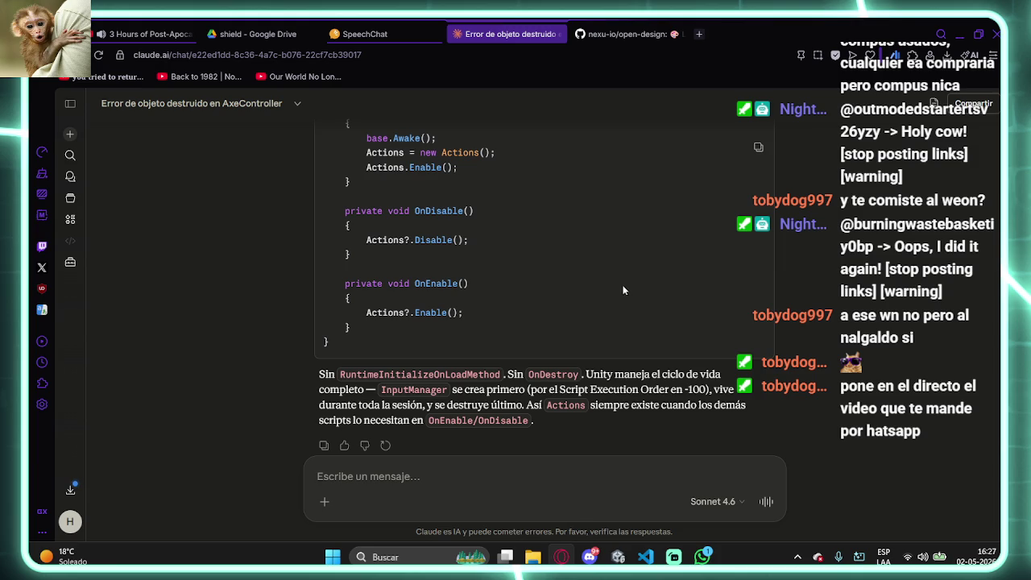
pyautogui.click(758, 147)
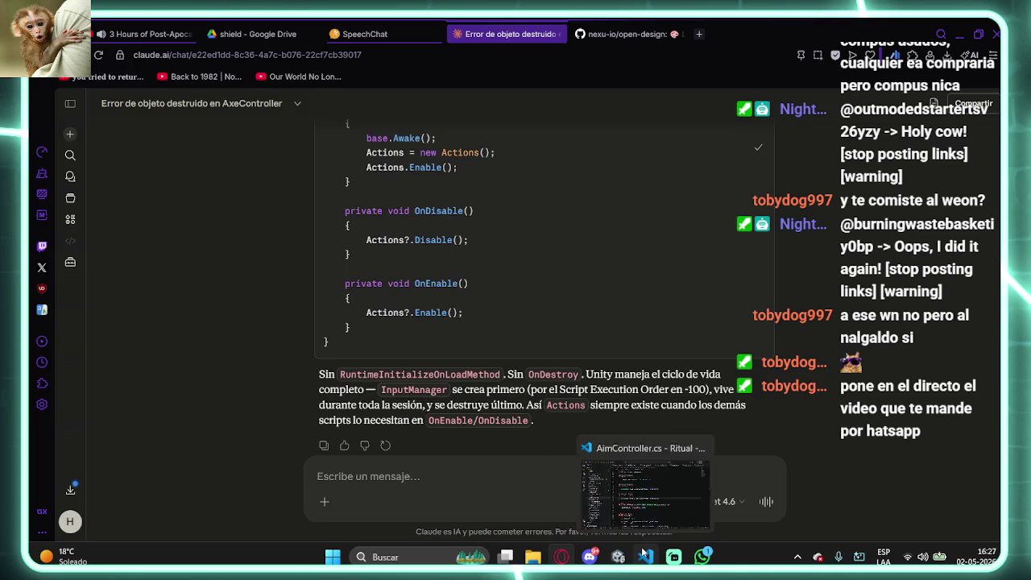
pyautogui.click(644, 554)
pyautogui.click(416, 52)
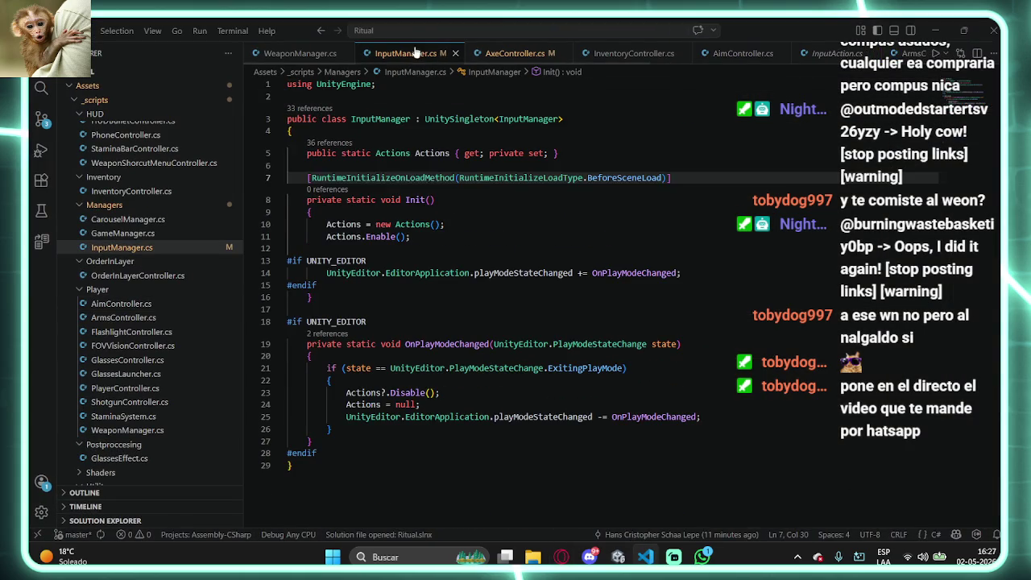
# - Replace all of InputManager.cs with the pasted UnitySingleton version, then return to Unity
pyautogui.hotkey('ctrl', 'a')
pyautogui.hotkey('ctrl', 'v')
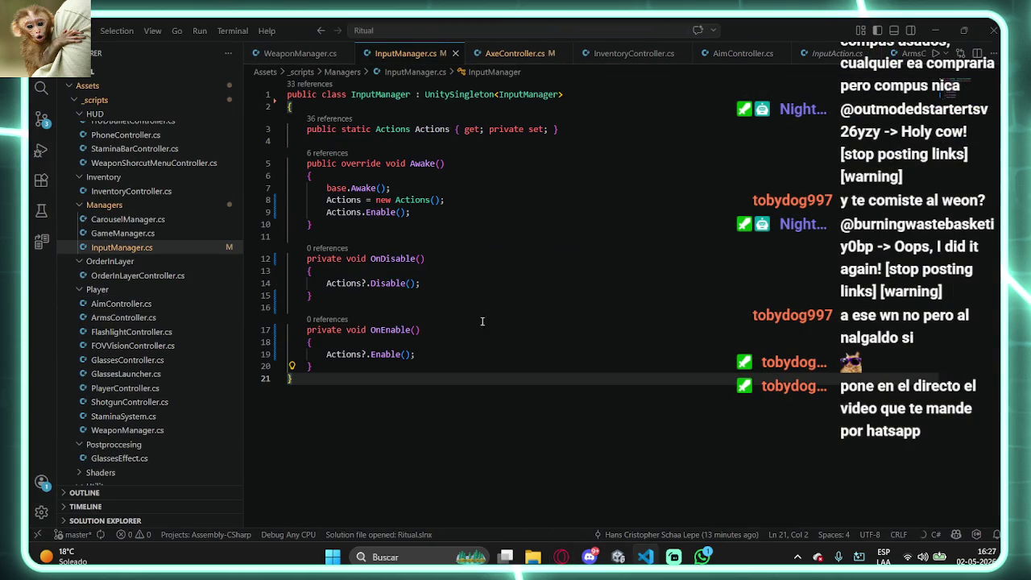
pyautogui.click(943, 32)
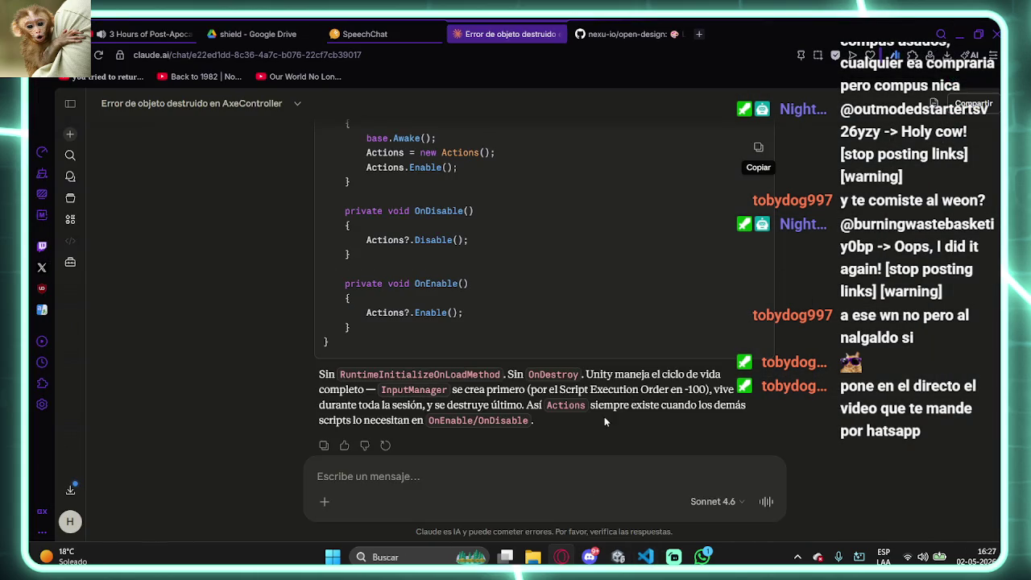
pyautogui.click(618, 556)
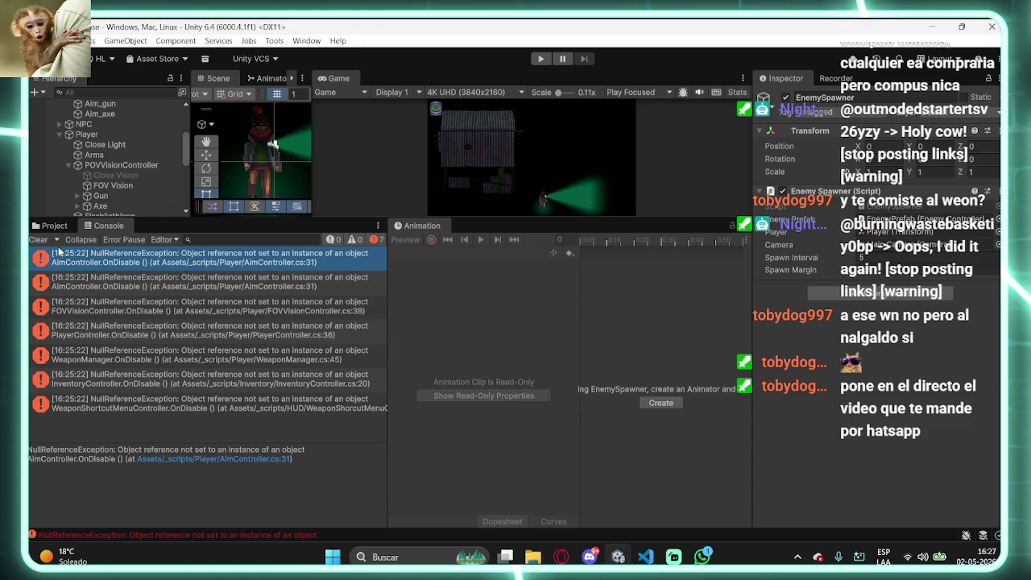
# - Clear the Console, run and stop Play Mode error-free, and enlarge the Scene/Game views
pyautogui.click(40, 242)
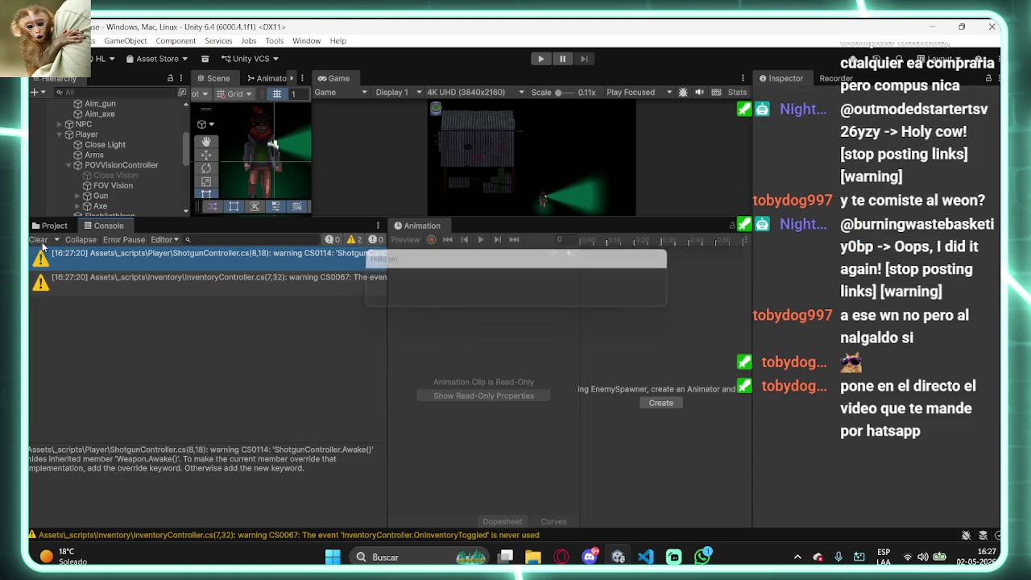
pyautogui.click(541, 58)
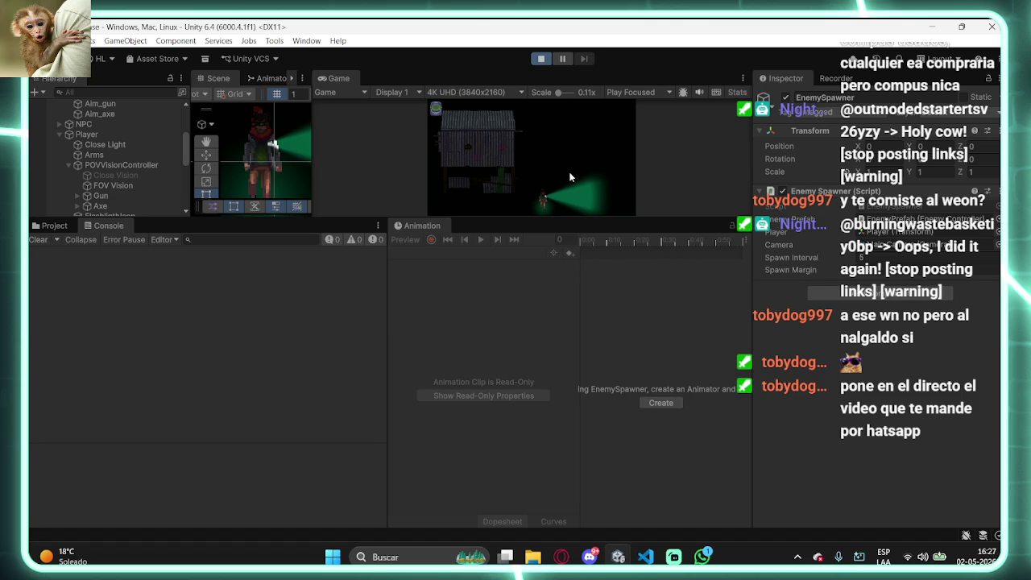
pyautogui.click(540, 59)
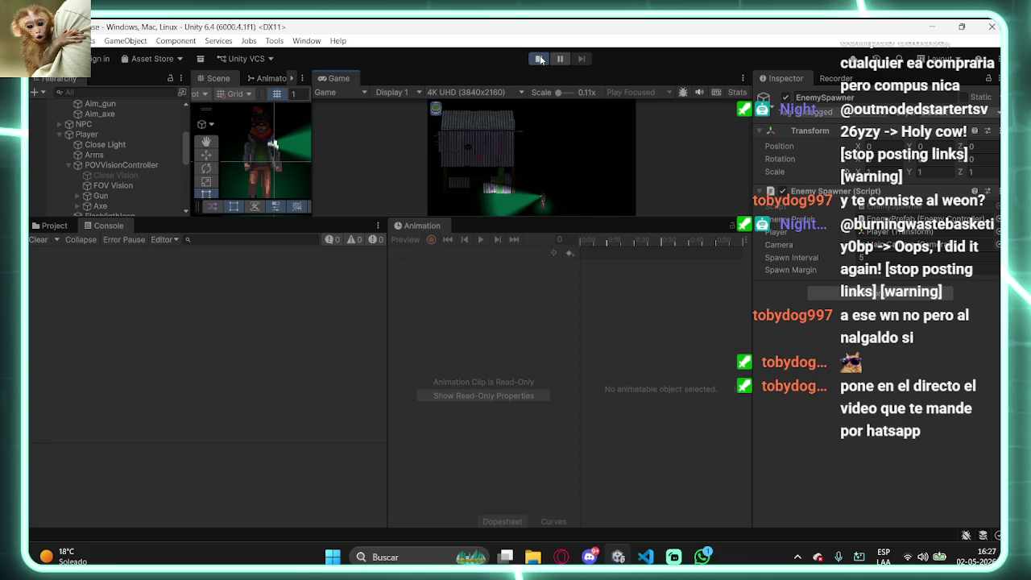
pyautogui.click(540, 59)
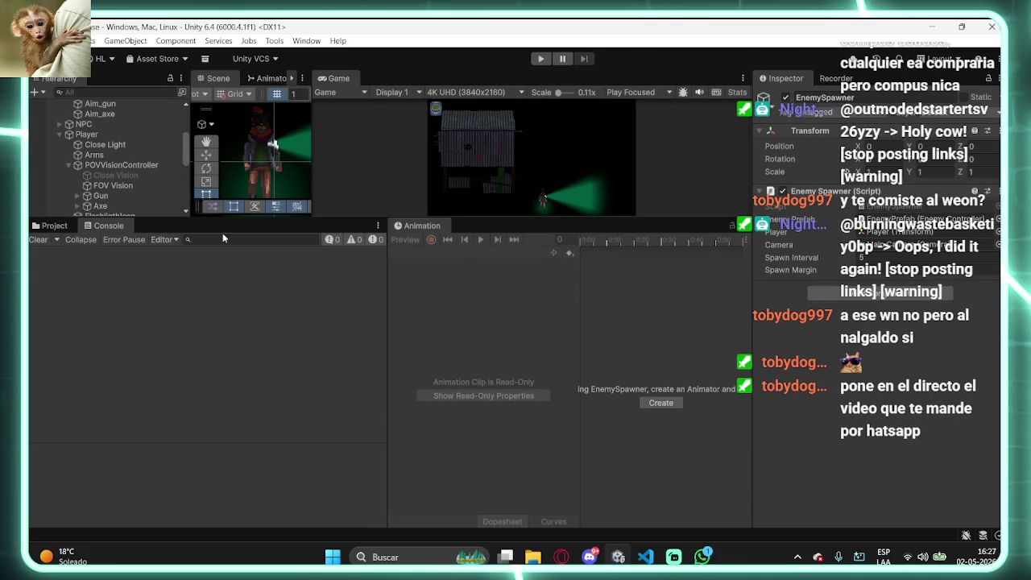
pyautogui.moveTo(216, 219); pyautogui.dragTo(201, 295)
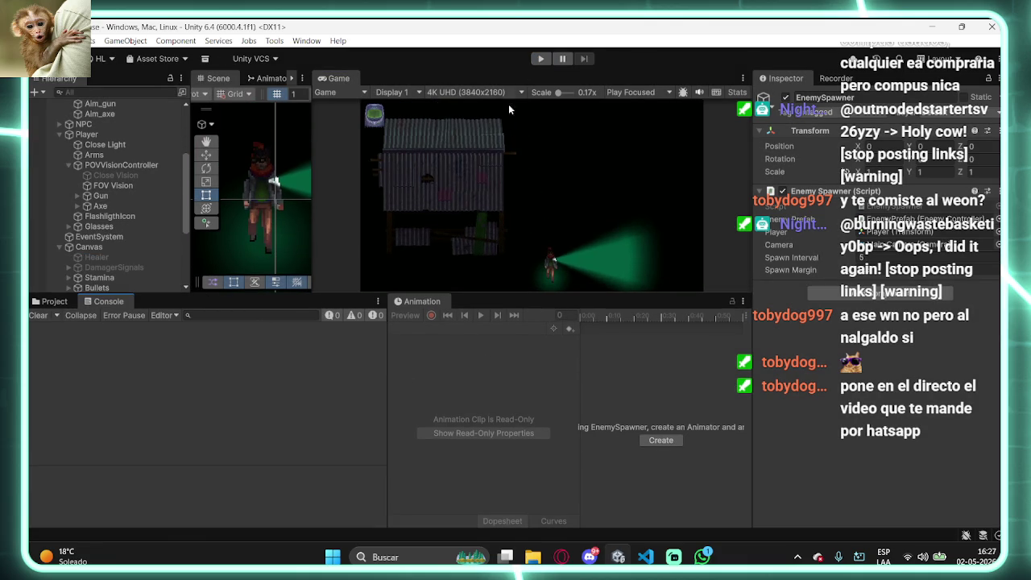
# - Reveal the Assets folder in Explorer and open Git Bash in the Ritual project folder
pyautogui.click(54, 301)
pyautogui.rightClick(60, 378)
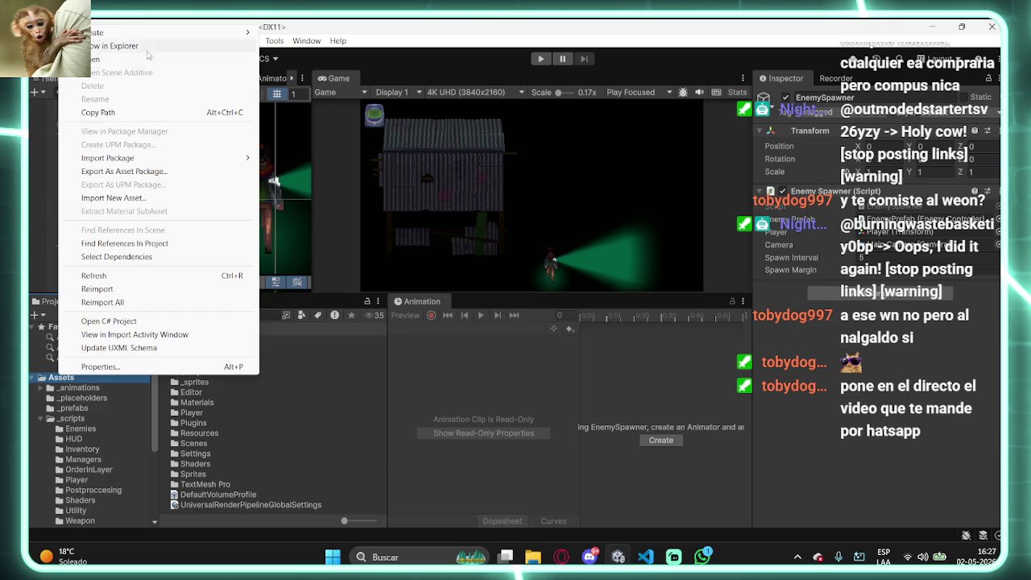
pyautogui.click(121, 46)
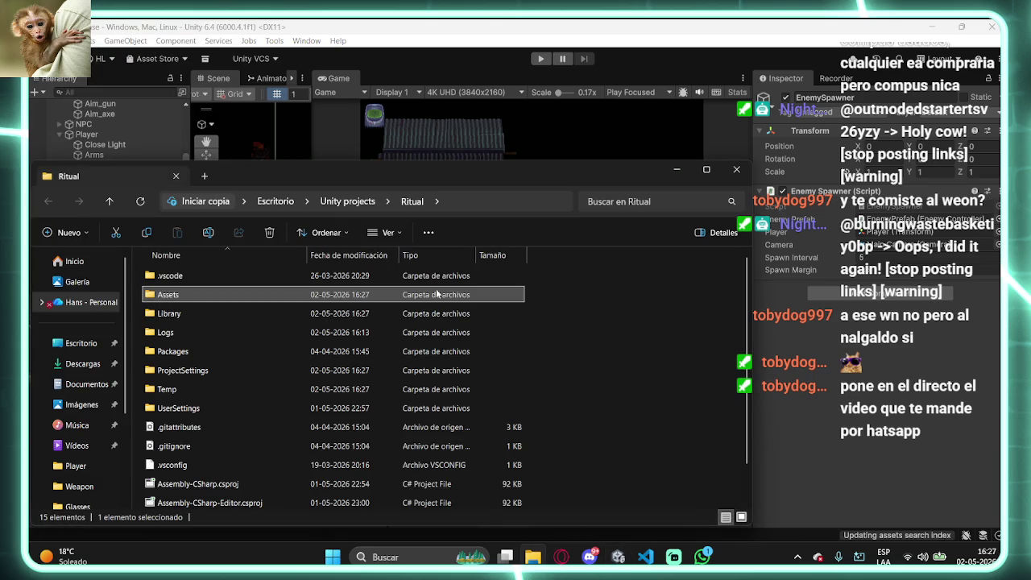
pyautogui.rightClick(593, 320)
pyautogui.click(627, 308)
pyautogui.click(621, 252)
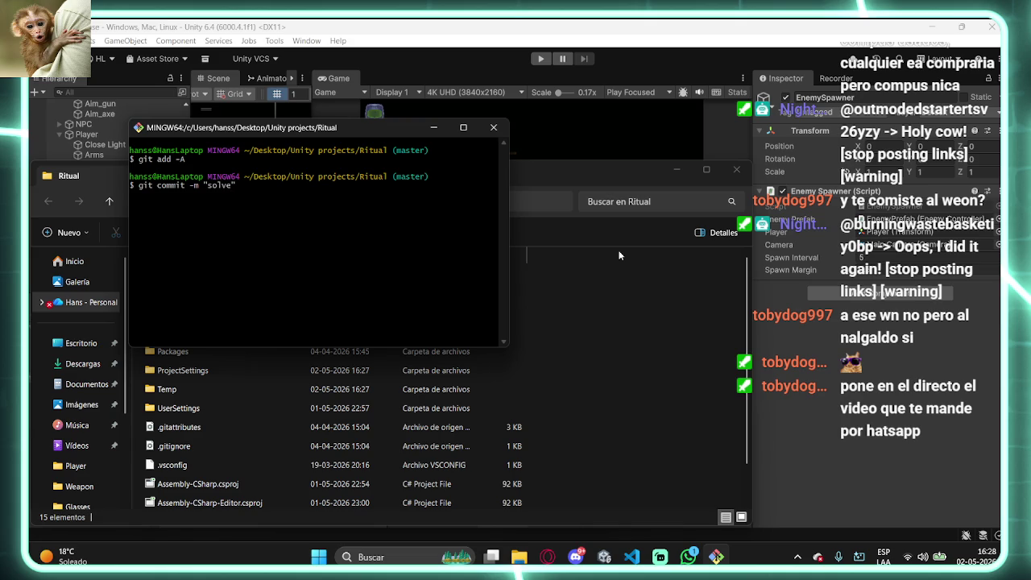
# - Commit with message 'event issues soved v2' and push to origin master
pyautogui.write('event issues')
pyautogui.press('Return')
pyautogui.write('git push or')
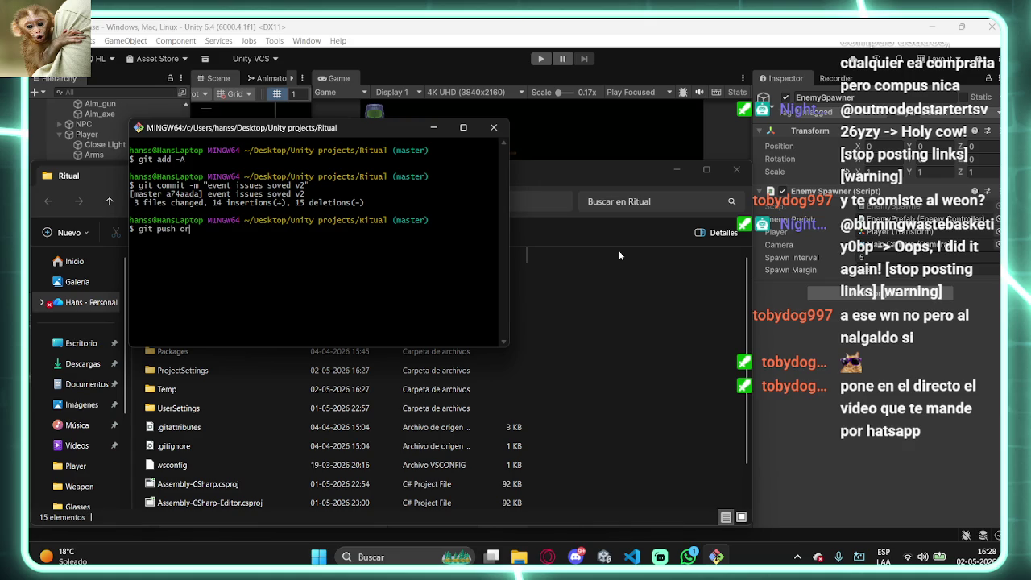
pyautogui.write('igin master')
pyautogui.press('Return')
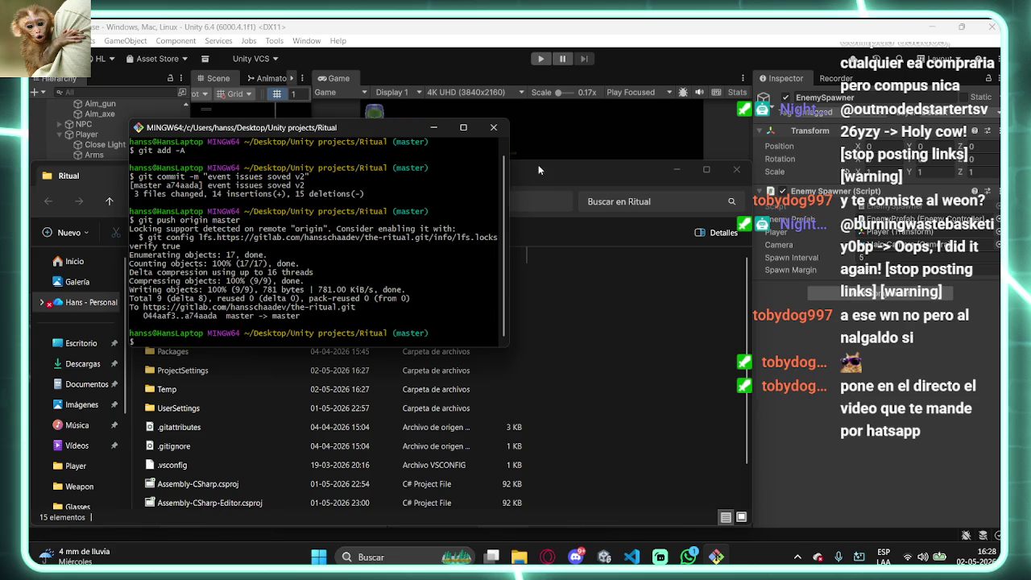
# - Close Git Bash and Explorer, then open the Player folder's input actions asset in Unity
pyautogui.click(493, 128)
pyautogui.click(738, 172)
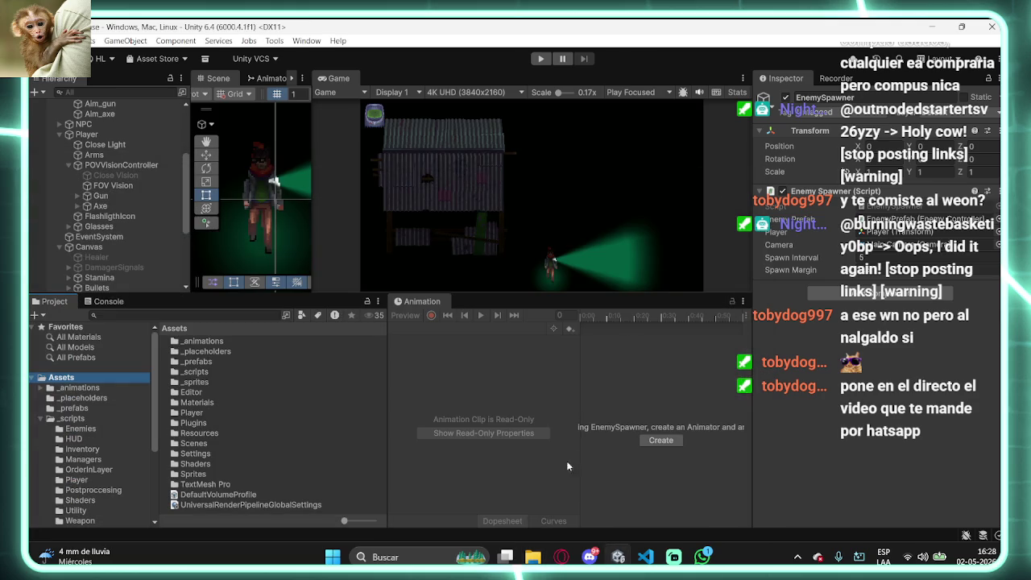
pyautogui.click(41, 418)
pyautogui.scroll(-1, 81, 432)
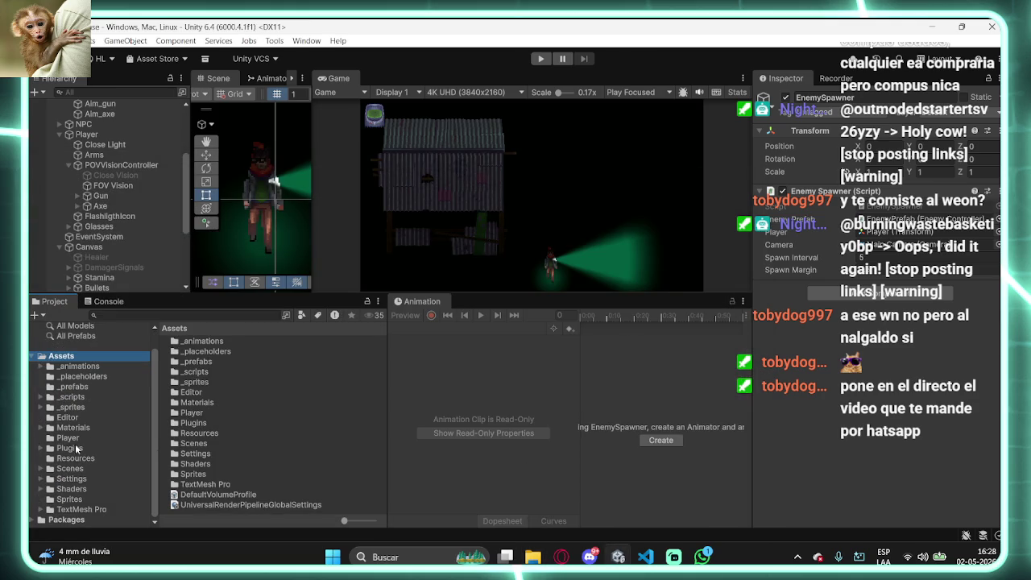
pyautogui.click(68, 438)
pyautogui.doubleClick(187, 353)
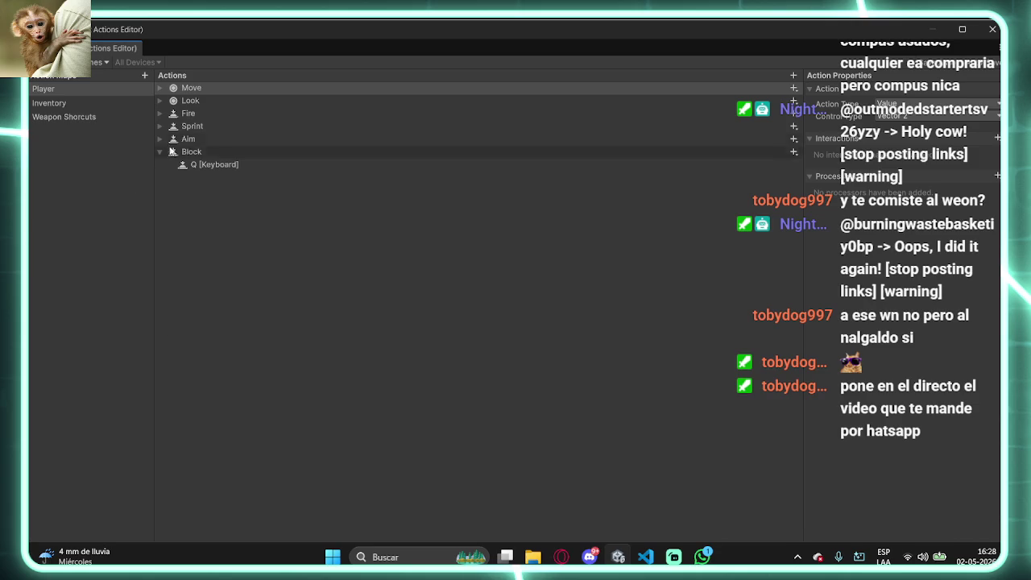
# - Check the Block action's Q keyboard binding, then close the Input Actions Editor
pyautogui.click(202, 152)
pyautogui.click(208, 164)
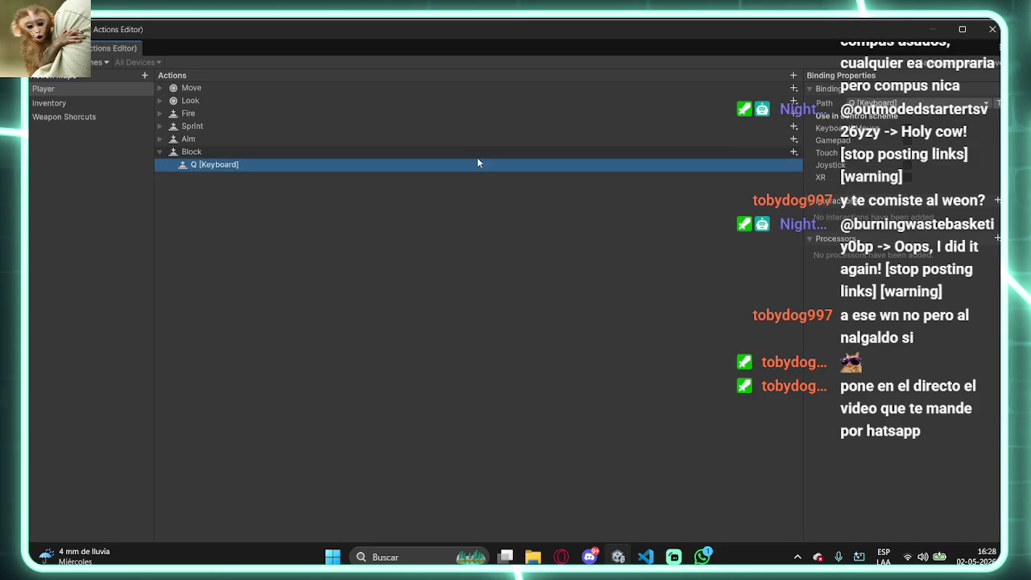
pyautogui.click(993, 29)
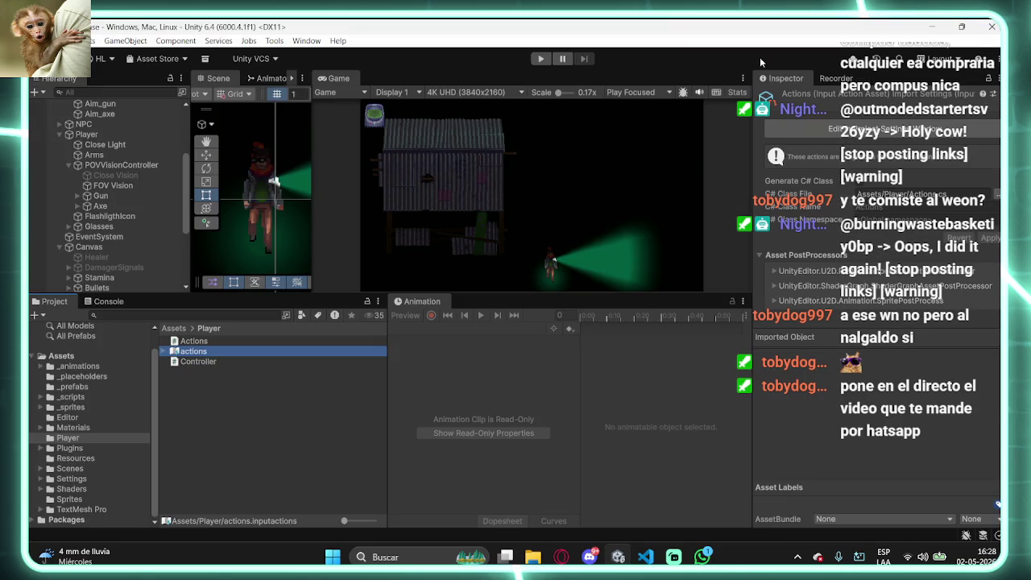
# - Retest in Play Mode, moving the player forward with W, then stop
pyautogui.click(540, 59)
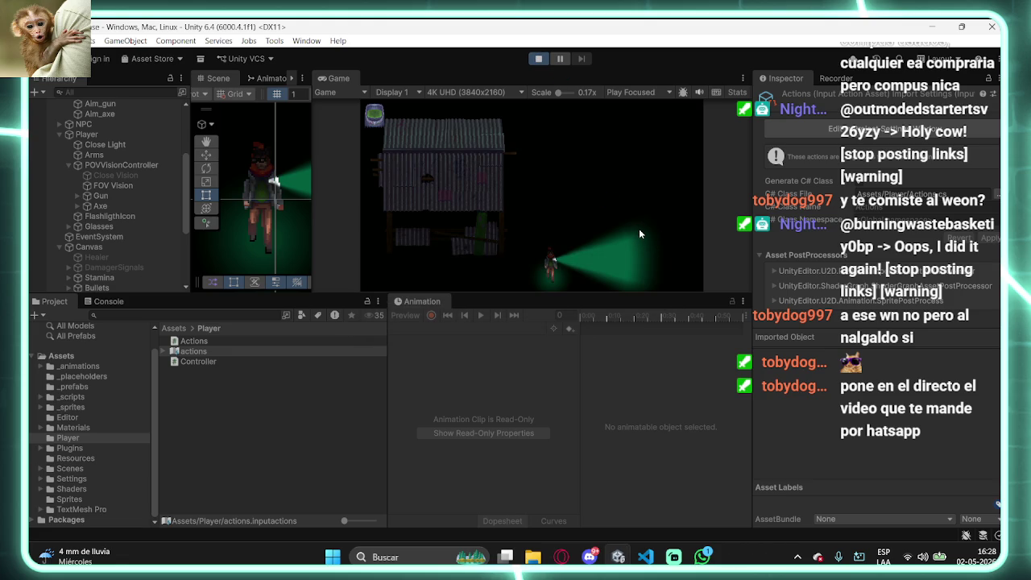
pyautogui.press('w')
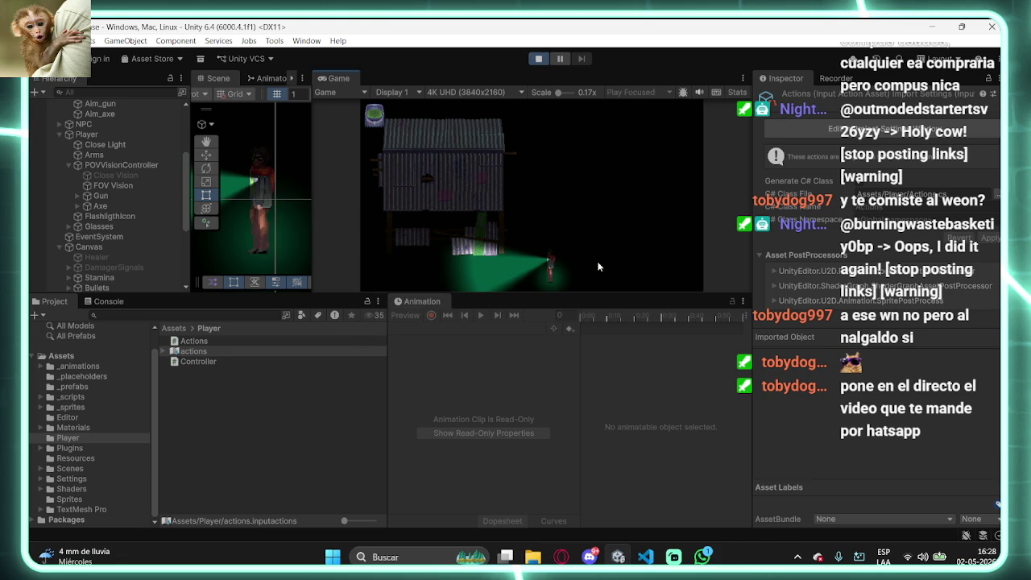
pyautogui.press('w')
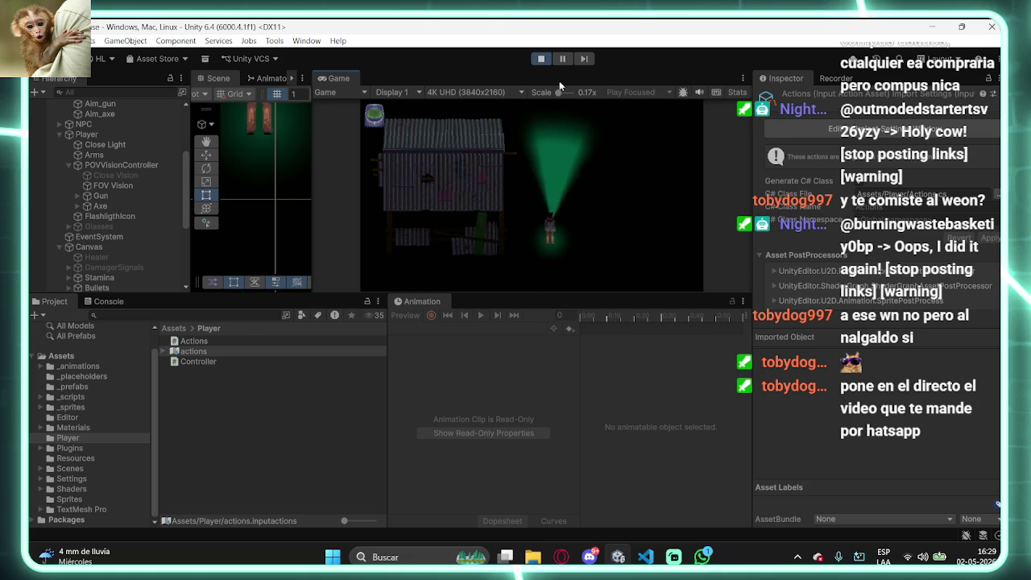
pyautogui.click(541, 61)
# - Check the Console, inspect the Gun, POVVisionController and Arms objects, and open ArmsController.cs
pyautogui.click(117, 304)
pyautogui.click(66, 305)
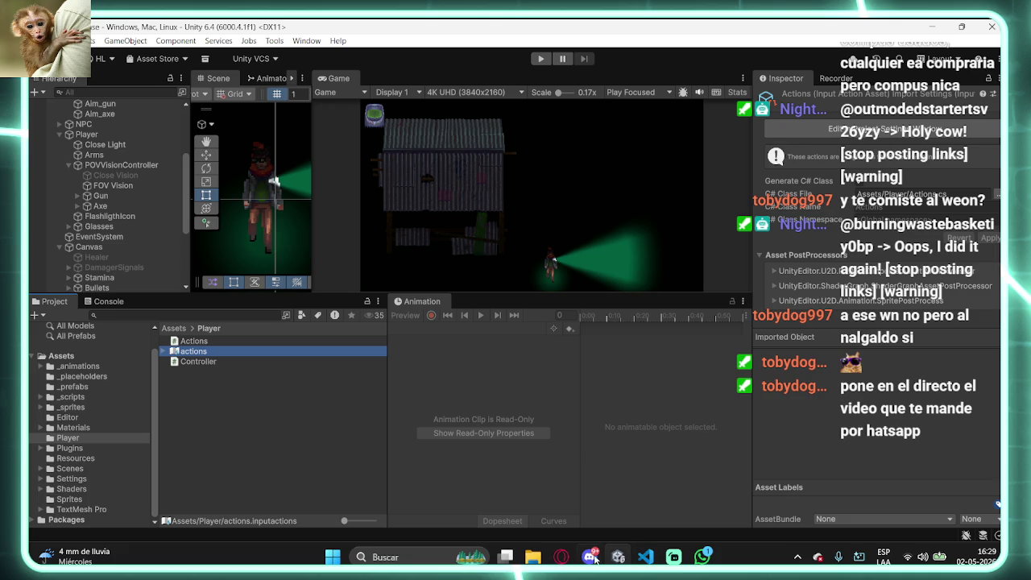
pyautogui.scroll(-1, 129, 242)
pyautogui.scroll(1, 88, 193)
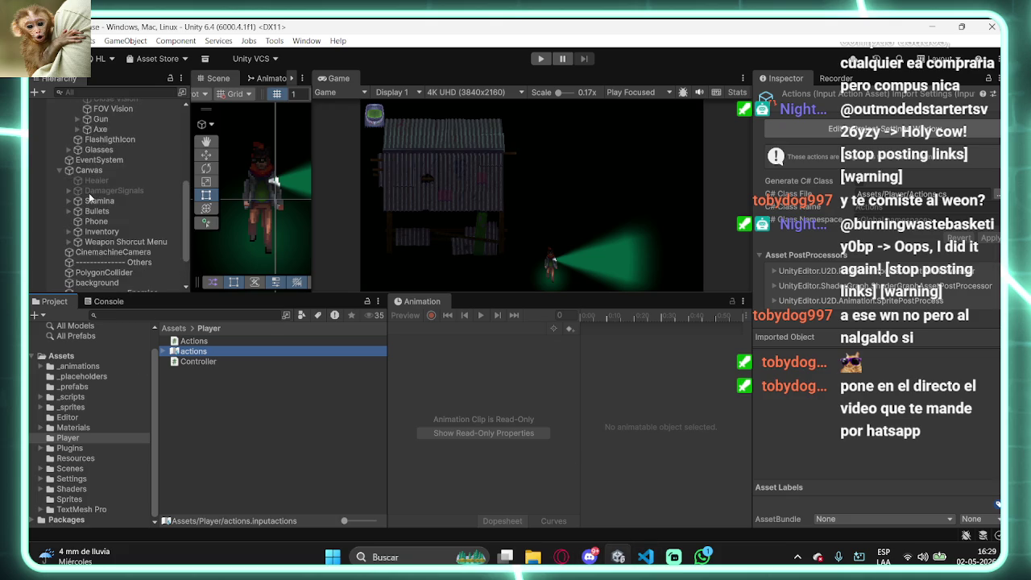
pyautogui.click(112, 198)
pyautogui.click(129, 164)
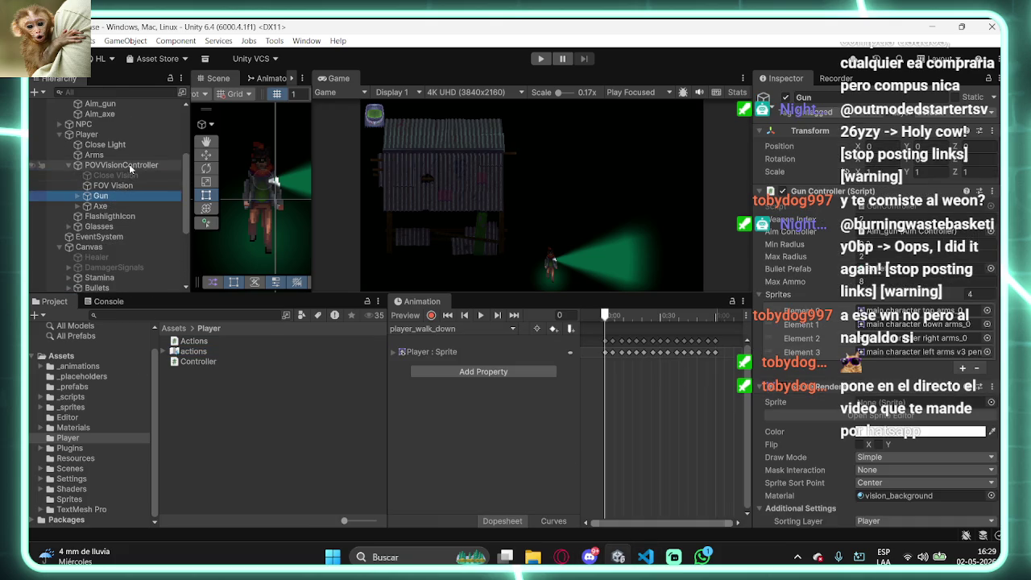
pyautogui.click(94, 155)
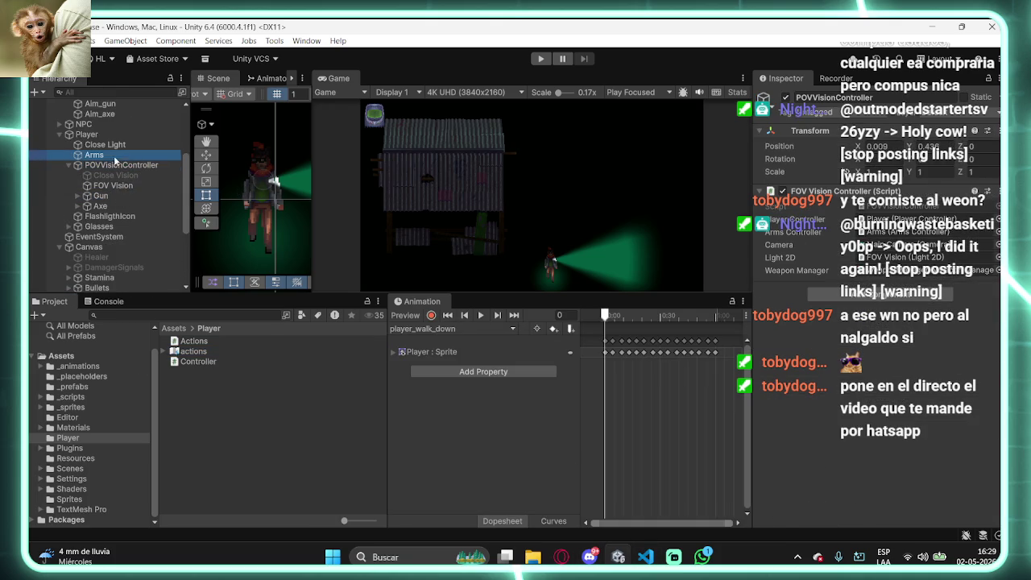
pyautogui.click(878, 346)
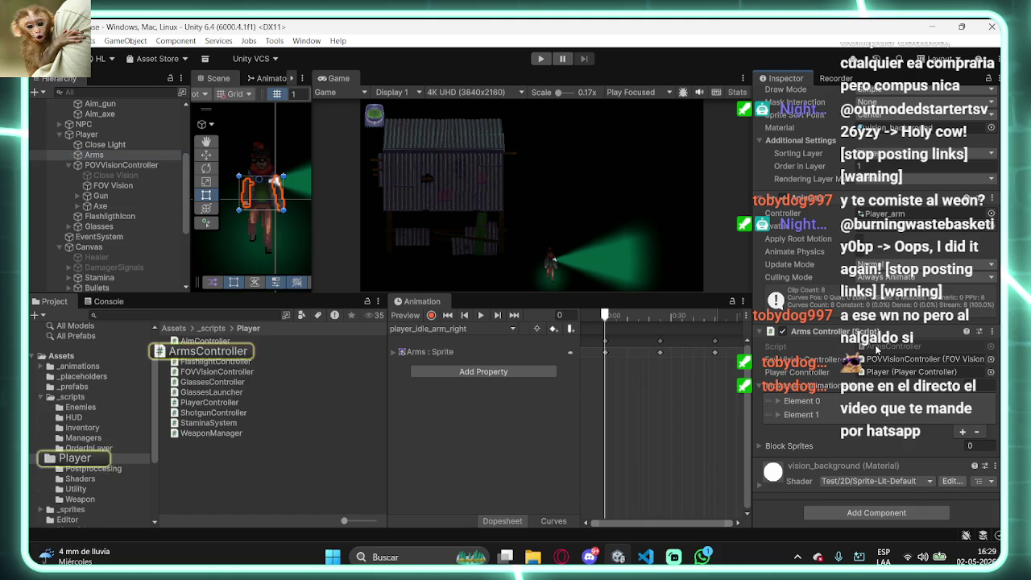
pyautogui.doubleClick(878, 348)
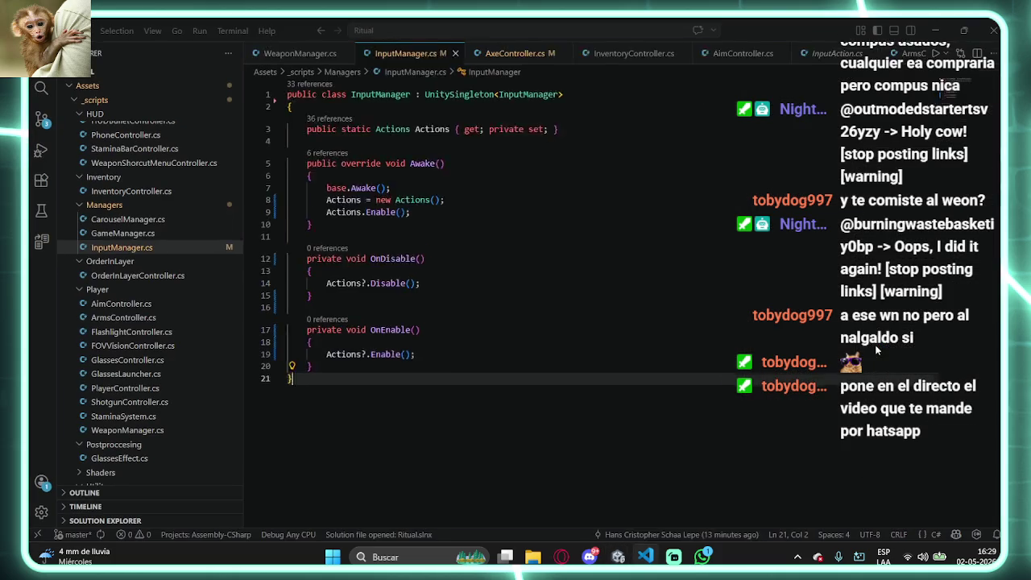
# - Review the ArmsController and AxeController scripts' block code
pyautogui.scroll(-3, 456, 286)
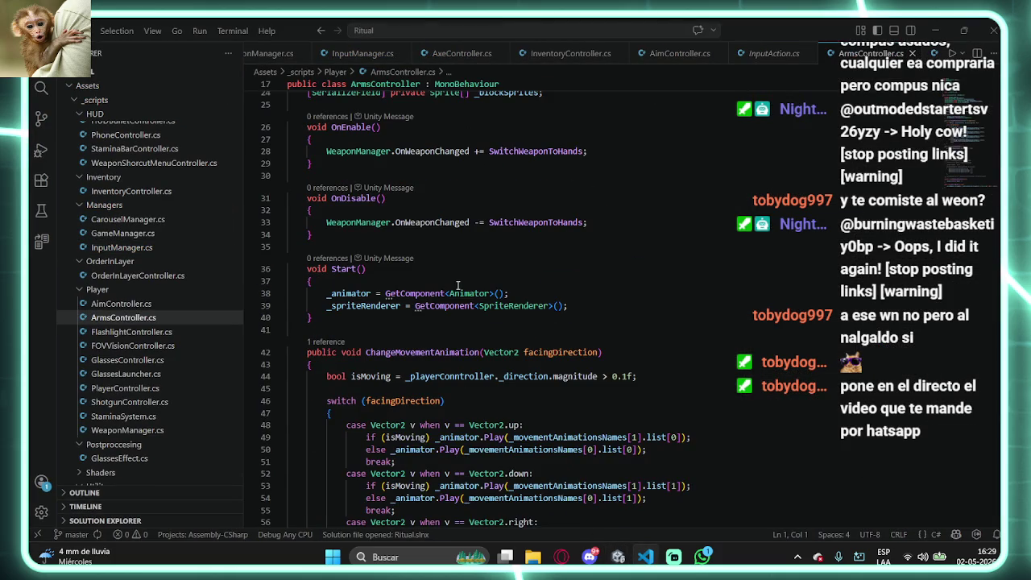
pyautogui.scroll(2, 461, 284)
pyautogui.scroll(-12, 461, 285)
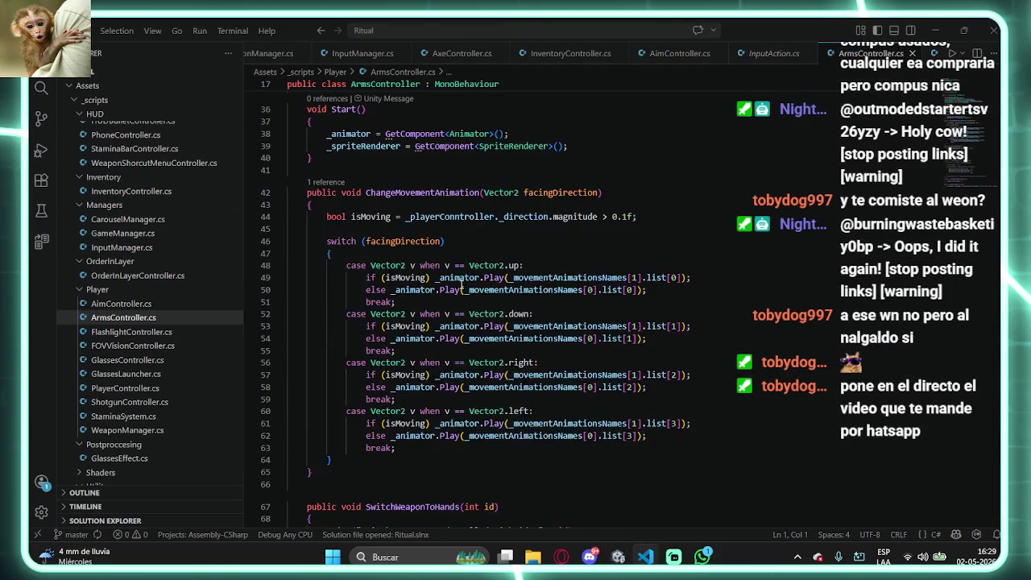
pyautogui.scroll(-10, 462, 284)
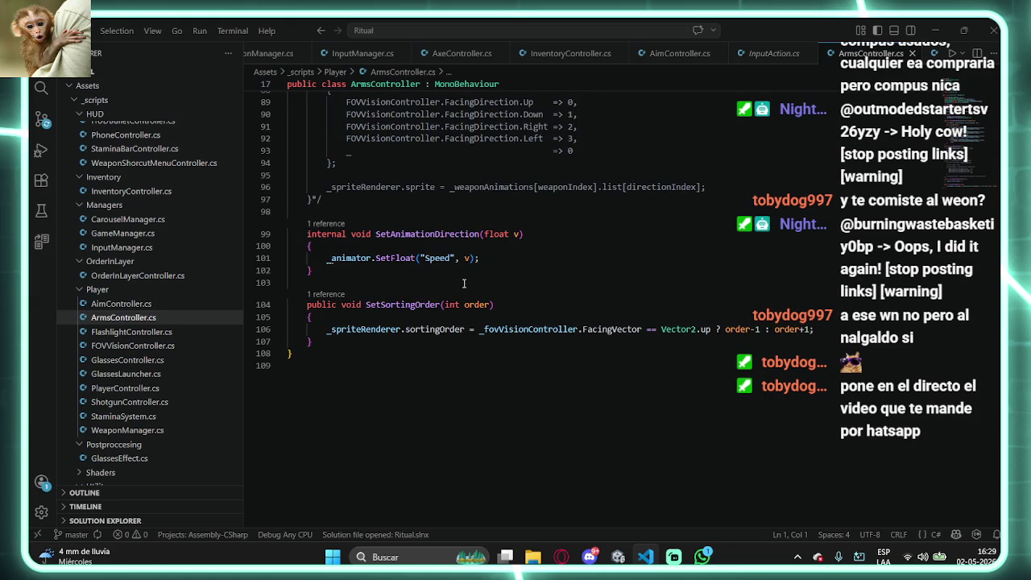
pyautogui.scroll(8, 464, 283)
pyautogui.scroll(12, 464, 283)
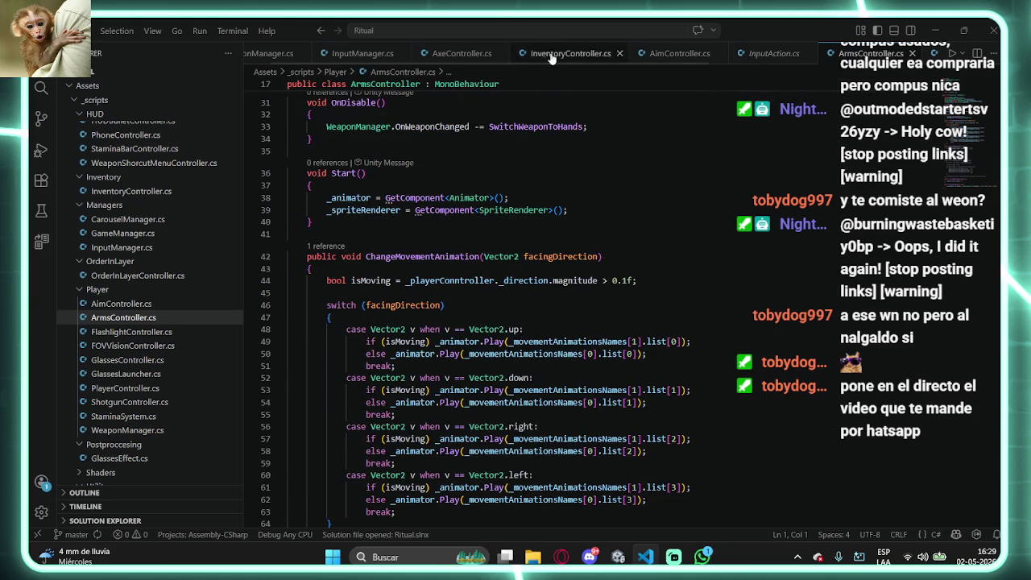
pyautogui.click(426, 57)
pyautogui.scroll(15, 464, 317)
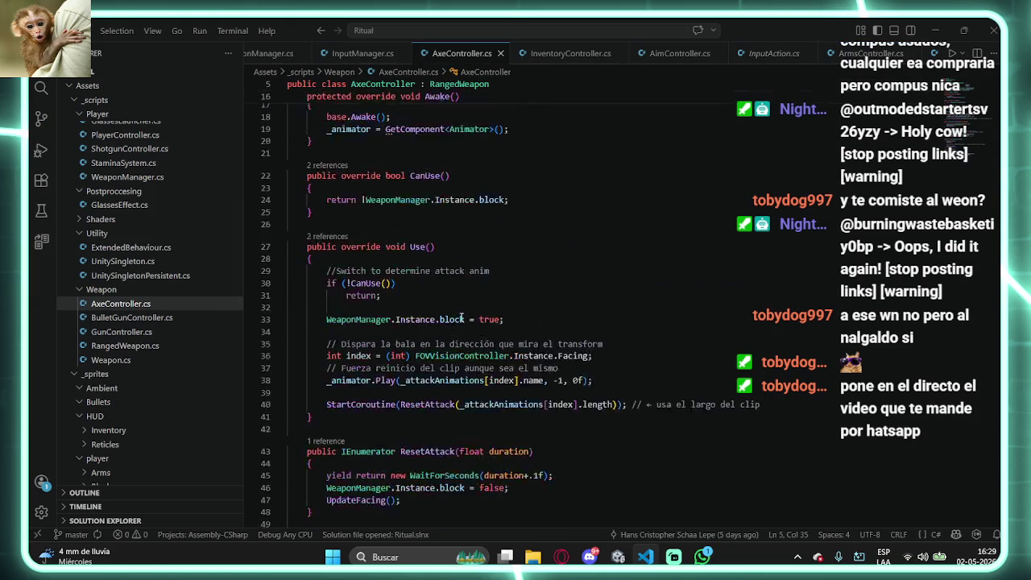
pyautogui.scroll(-5, 465, 315)
pyautogui.scroll(2, 468, 315)
pyautogui.scroll(-2, 469, 316)
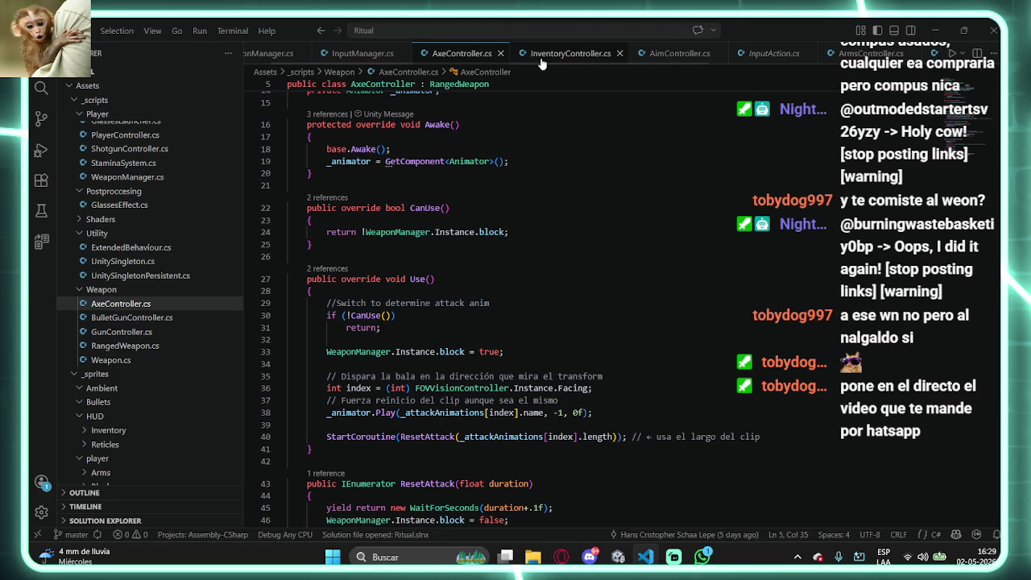
# - Close the InputAction, AimController, ArmsController, RangedWeapon, Weapon, PlayerController and UnitySingleton tabs
pyautogui.click(808, 53)
pyautogui.click(721, 54)
pyautogui.click(723, 54)
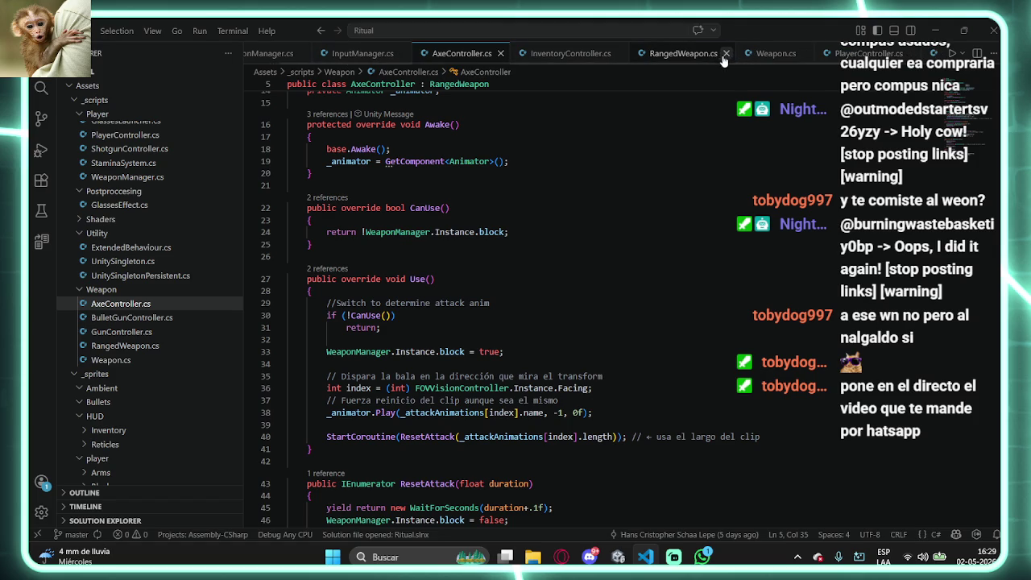
pyautogui.click(725, 54)
pyautogui.click(725, 54)
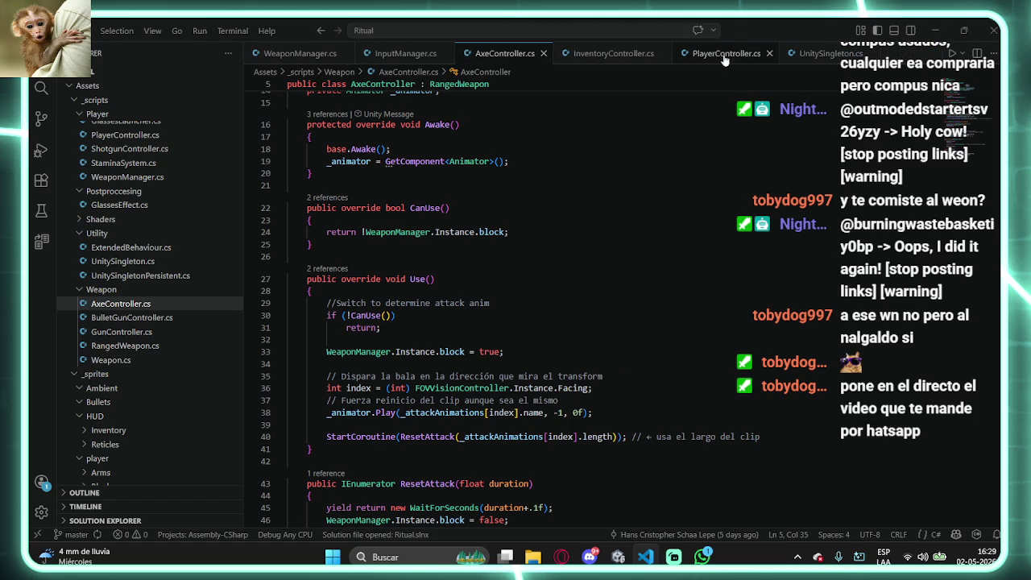
pyautogui.click(769, 53)
pyautogui.click(769, 54)
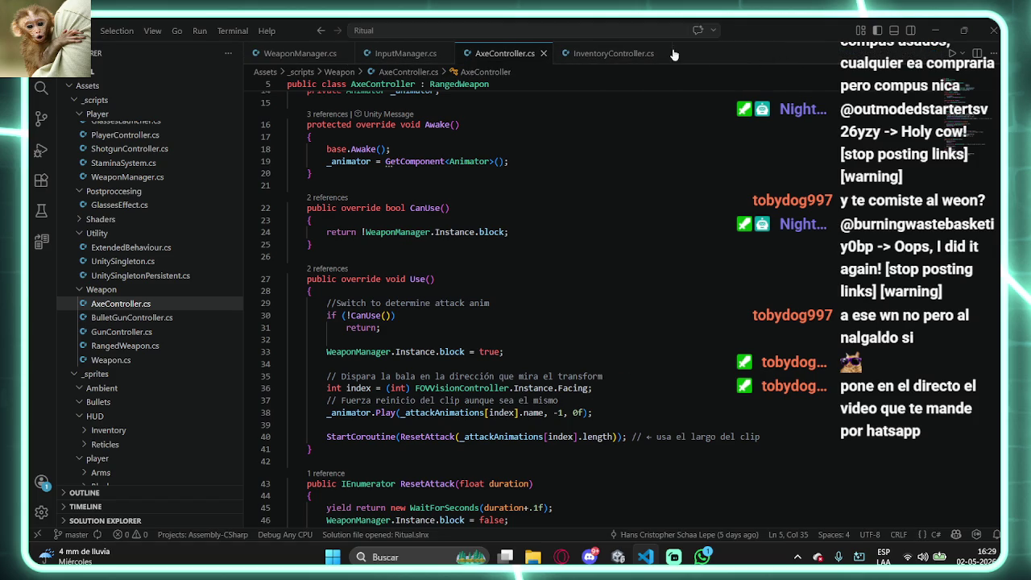
# - Inspect WeaponManager's OnBlockPerformed null-check on line 62, then start Play Mode in Unity
pyautogui.click(323, 54)
pyautogui.scroll(2, 556, 361)
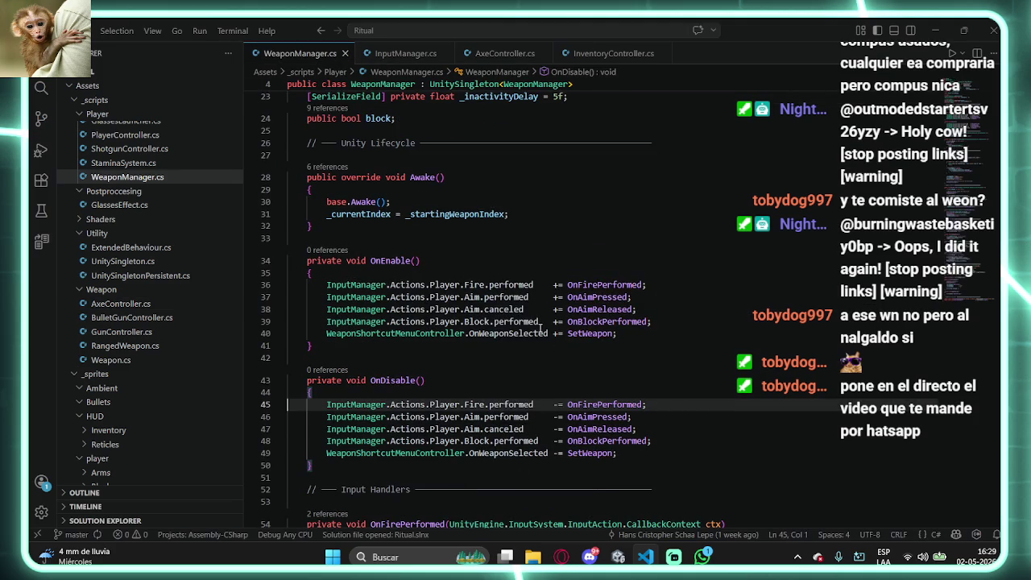
pyautogui.keyDown('ctrl'); pyautogui.click(600, 322); pyautogui.keyUp('ctrl')
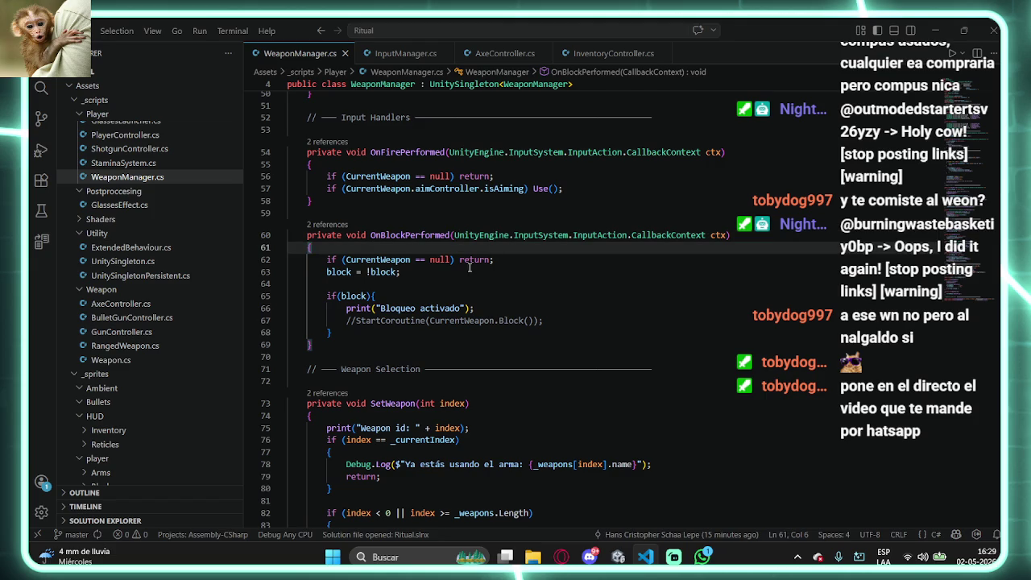
pyautogui.moveTo(448, 259); pyautogui.dragTo(495, 260)
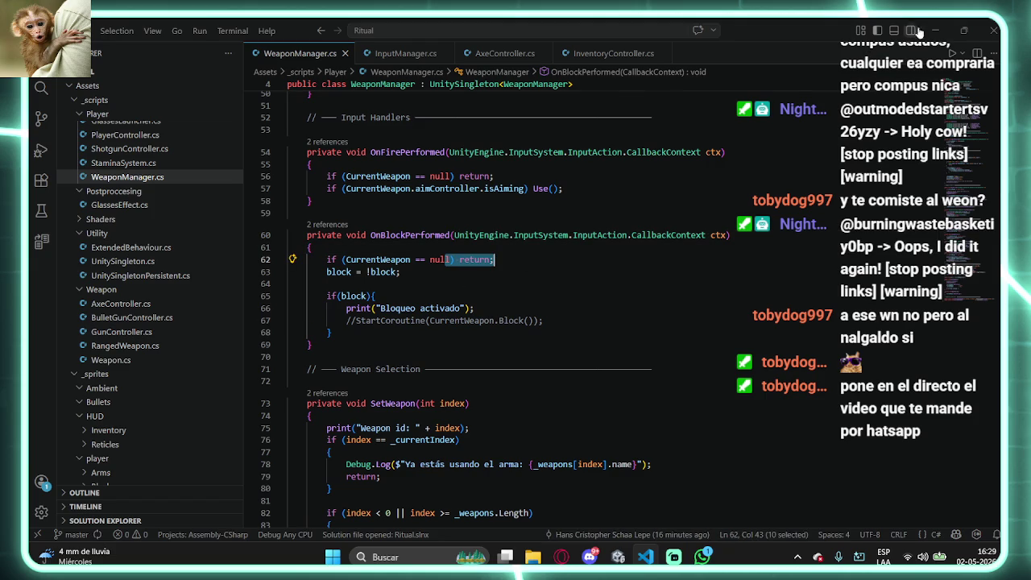
pyautogui.hotkey('alt', 'Tab')
pyautogui.click(541, 58)
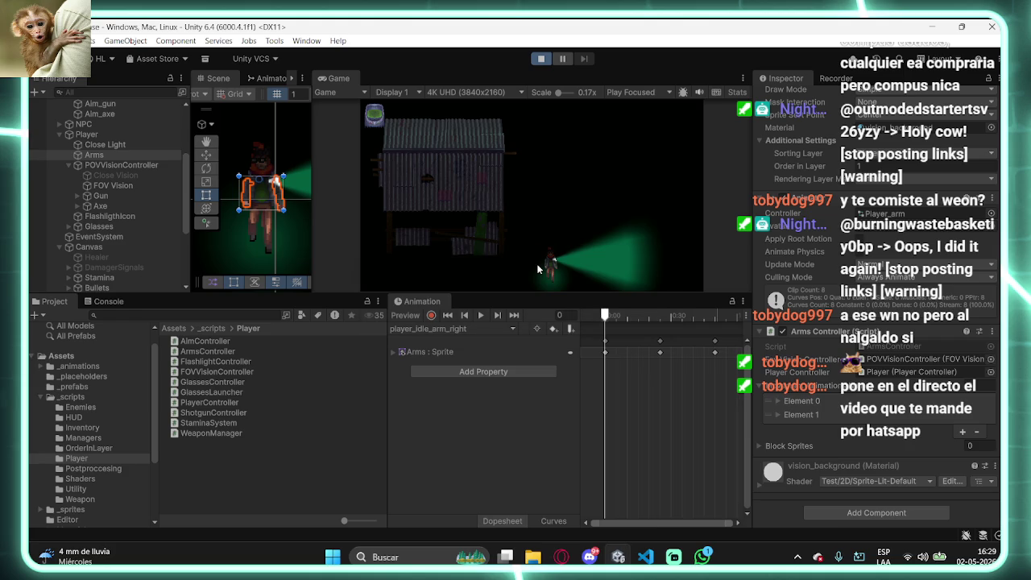
# - In Play Mode, block with L and try moving forward with W
pyautogui.moveTo(561, 556)
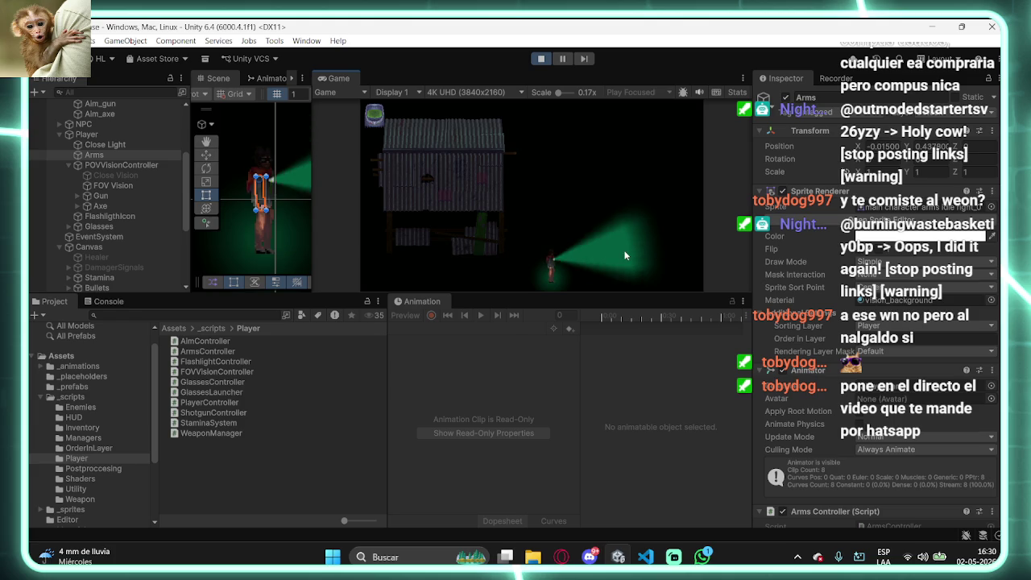
pyautogui.press('l')
pyautogui.press('w')
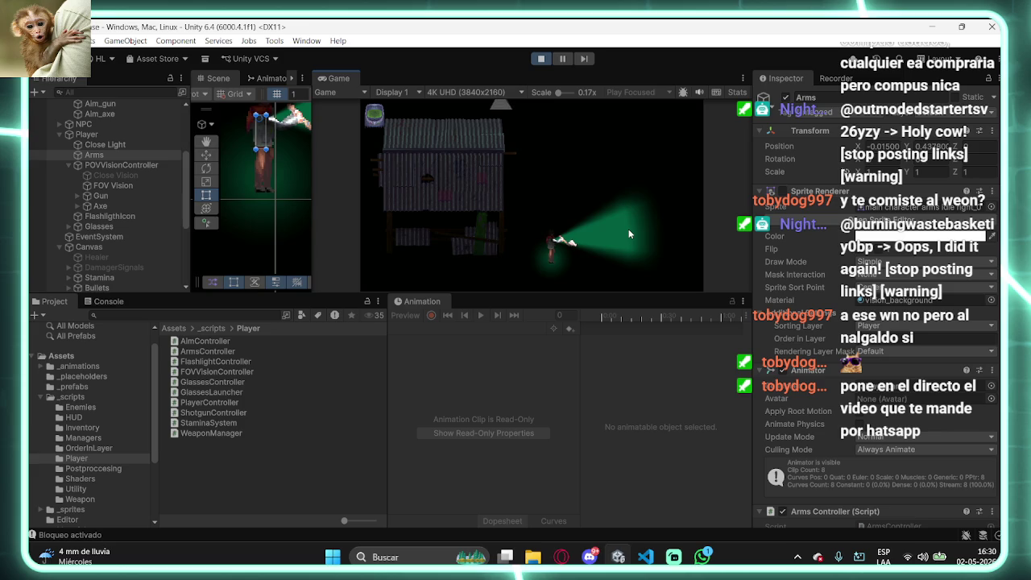
# - From the 'Bloqueo activado' log, uncomment StartCoroutine(CurrentWeapon.Block()) and return to Unity
pyautogui.click(101, 302)
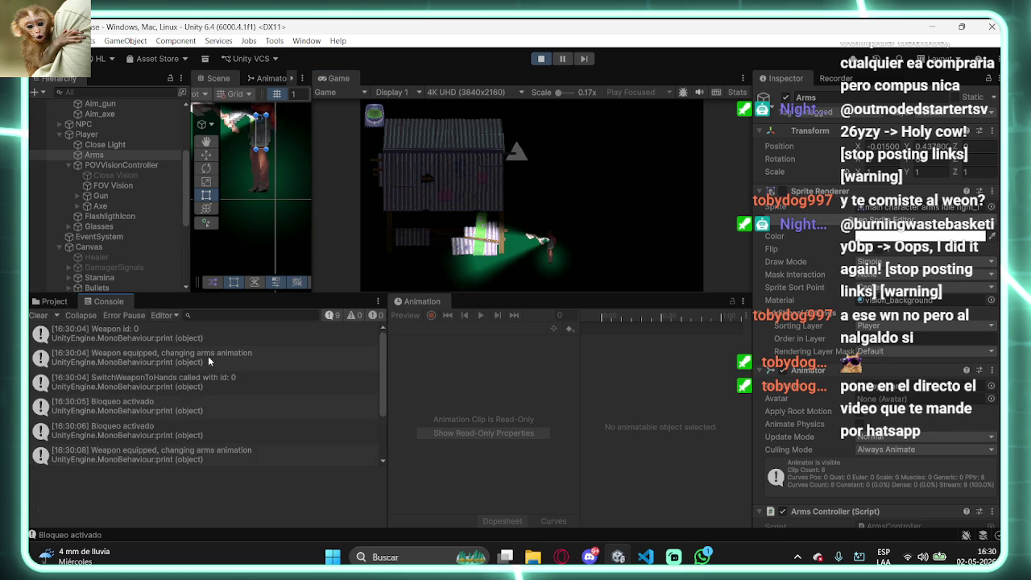
pyautogui.click(231, 425)
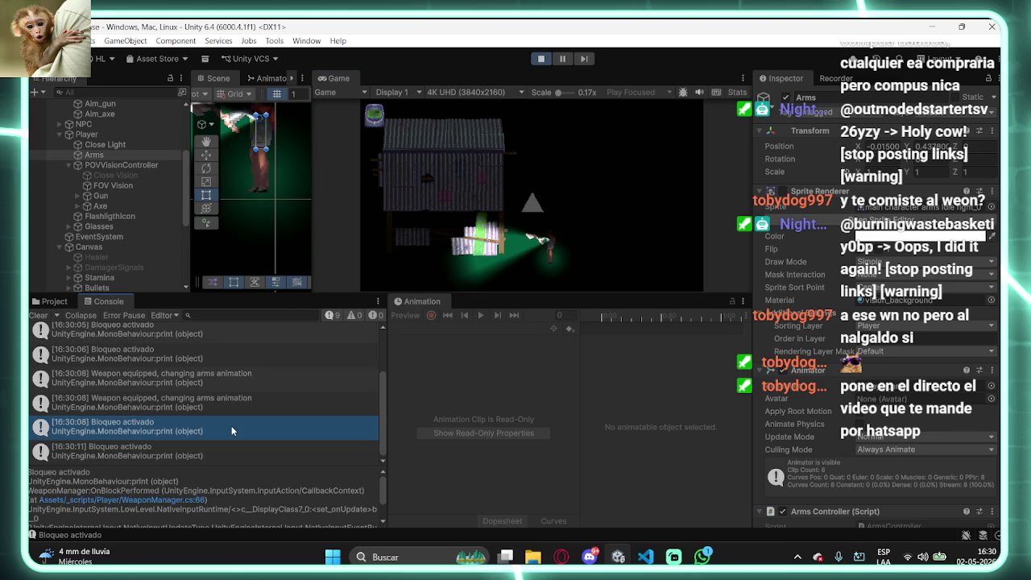
pyautogui.doubleClick(231, 427)
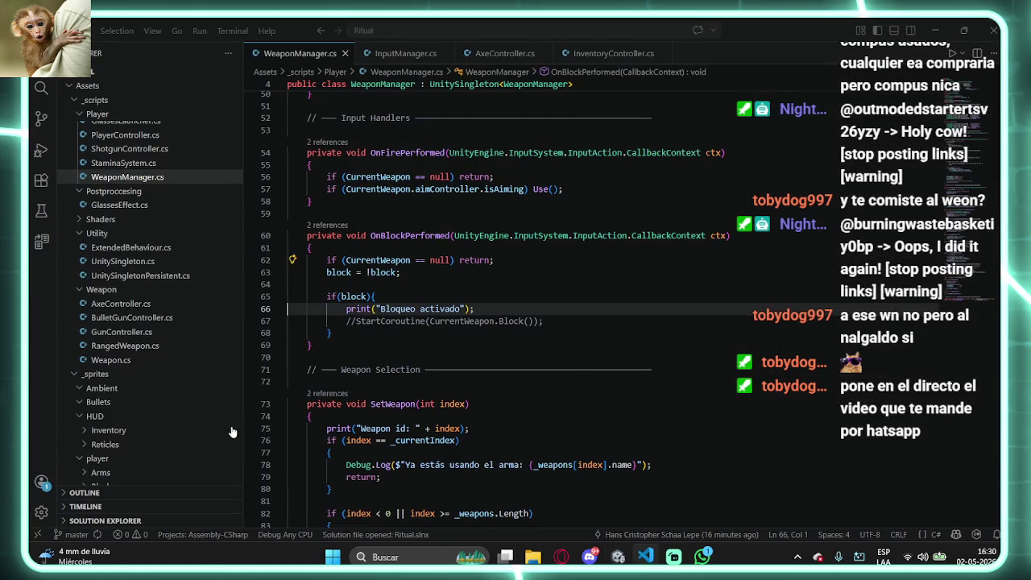
pyautogui.click(366, 321)
pyautogui.hotkey('ctrl', '/')
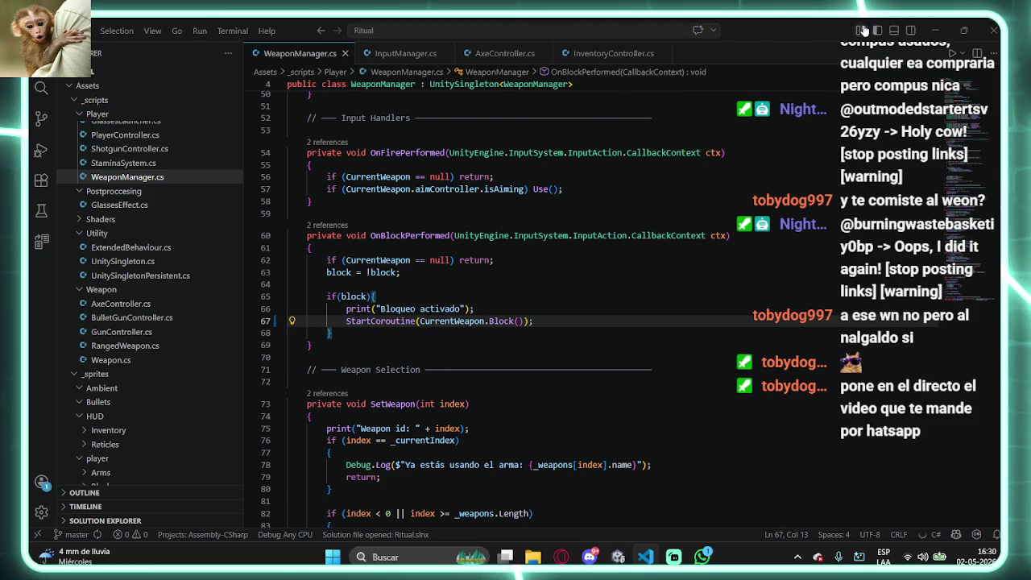
pyautogui.click(935, 30)
pyautogui.click(127, 276)
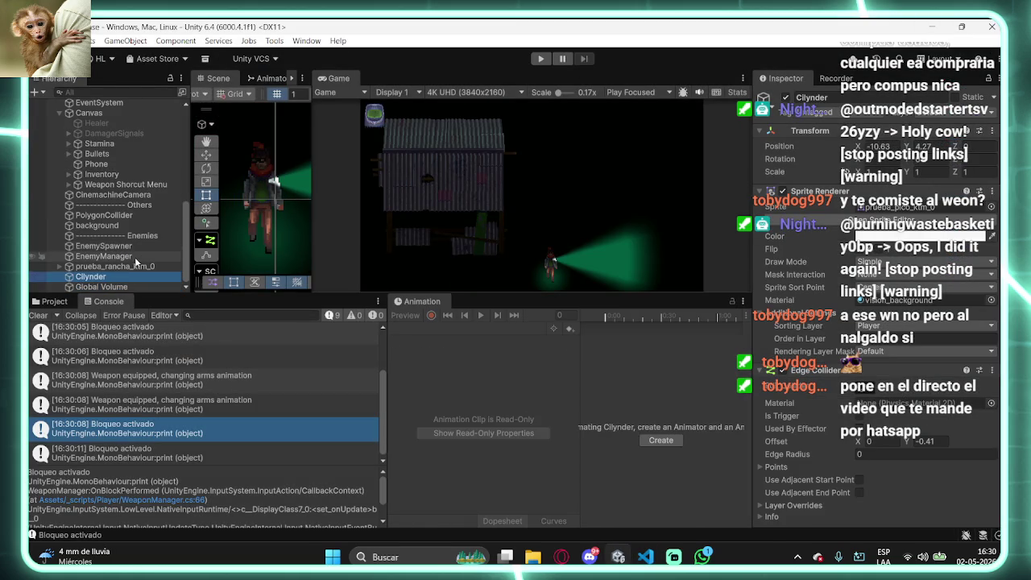
# - Deactivate the EnemySpawner object in the Inspector
pyautogui.click(135, 257)
pyautogui.click(104, 246)
pyautogui.click(786, 97)
# - Open FOVVisionController.cs from the 'Weapon equipped, changing arms animation' Console log
pyautogui.click(129, 256)
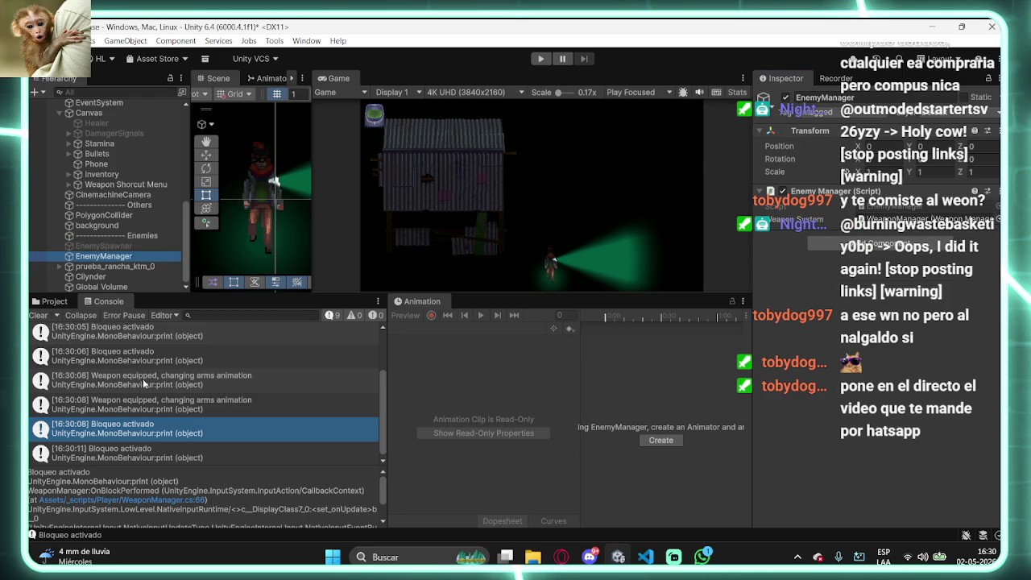
pyautogui.click(145, 384)
pyautogui.doubleClick(144, 384)
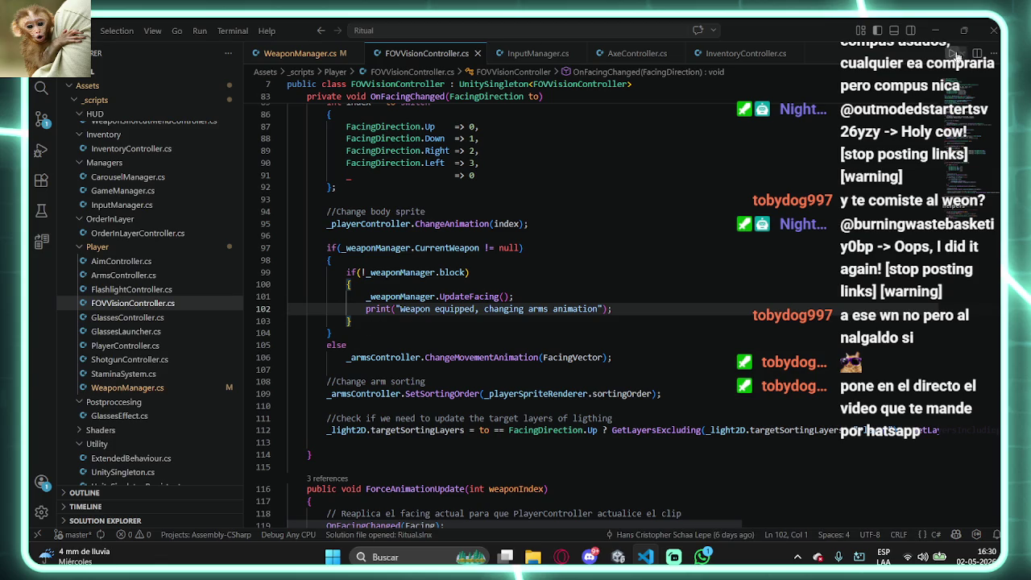
# - Let Unity recompile, select Clylnder, then bring up the Discord call and dismiss the ended stream
pyautogui.click(935, 30)
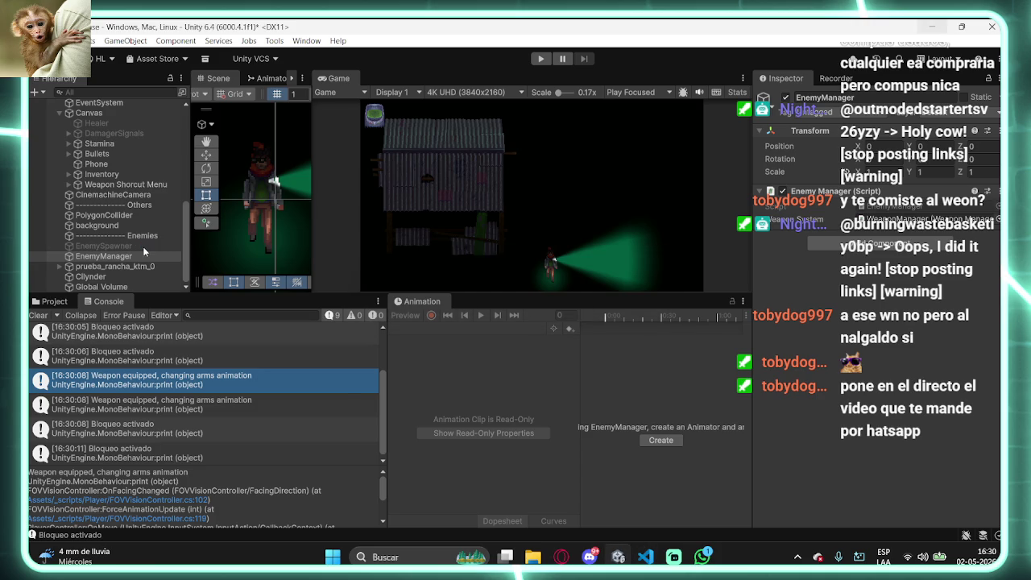
pyautogui.click(129, 276)
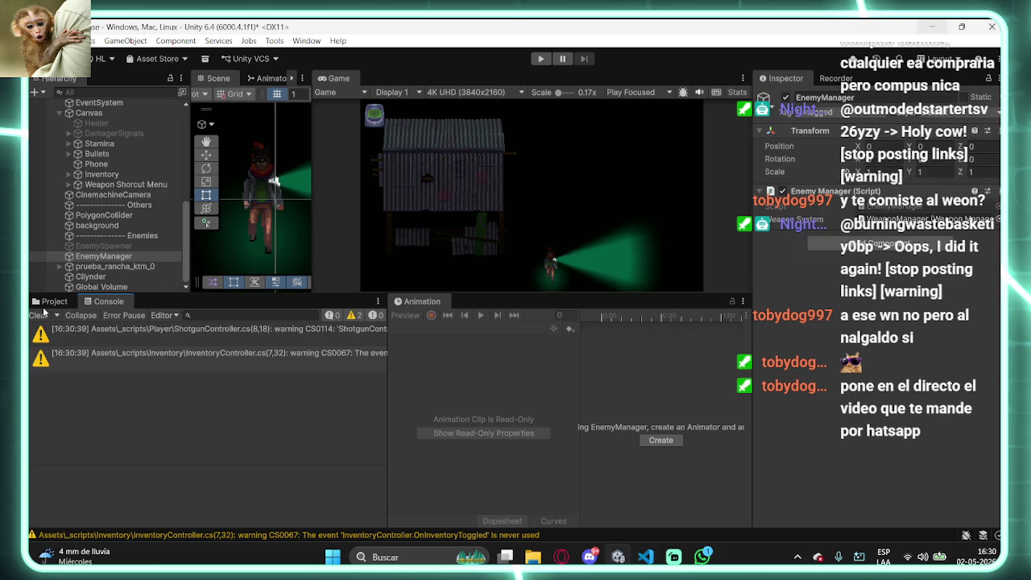
pyautogui.scroll(3, 98, 225)
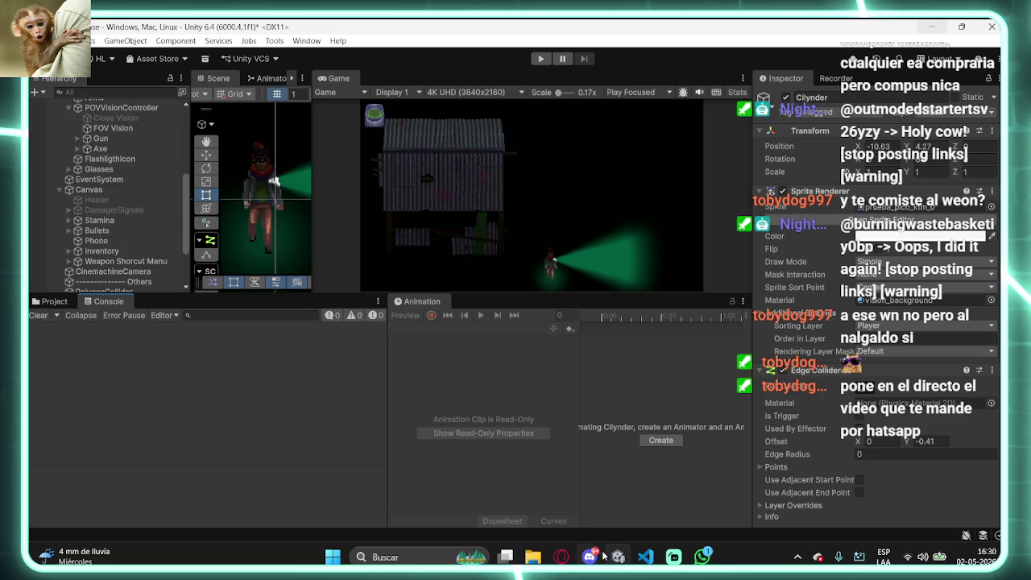
pyautogui.click(594, 558)
pyautogui.click(619, 382)
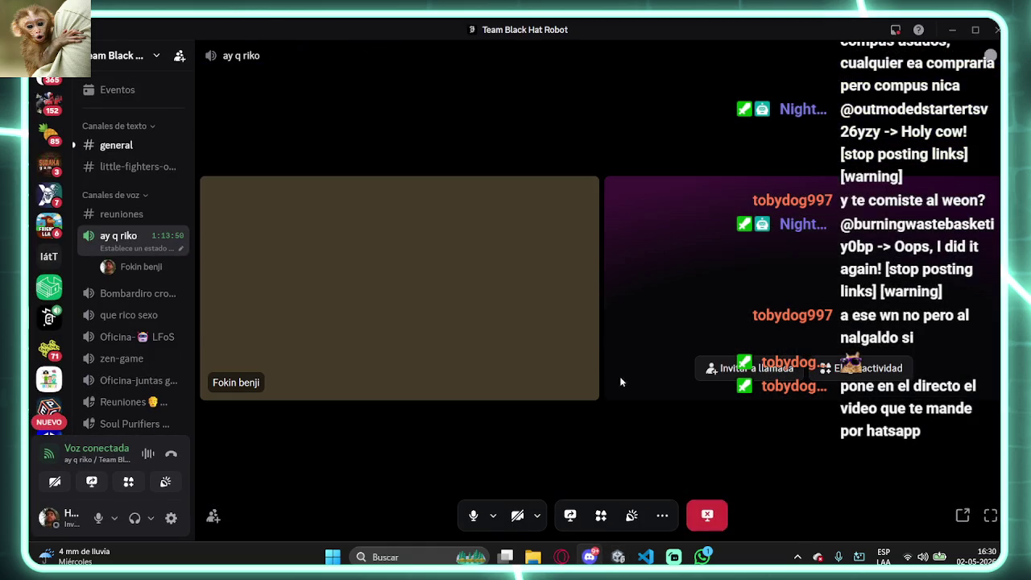
# - Quit Discord from the system tray and show Unity's Project tab with the Player scripts
pyautogui.scroll(-5, 63, 304)
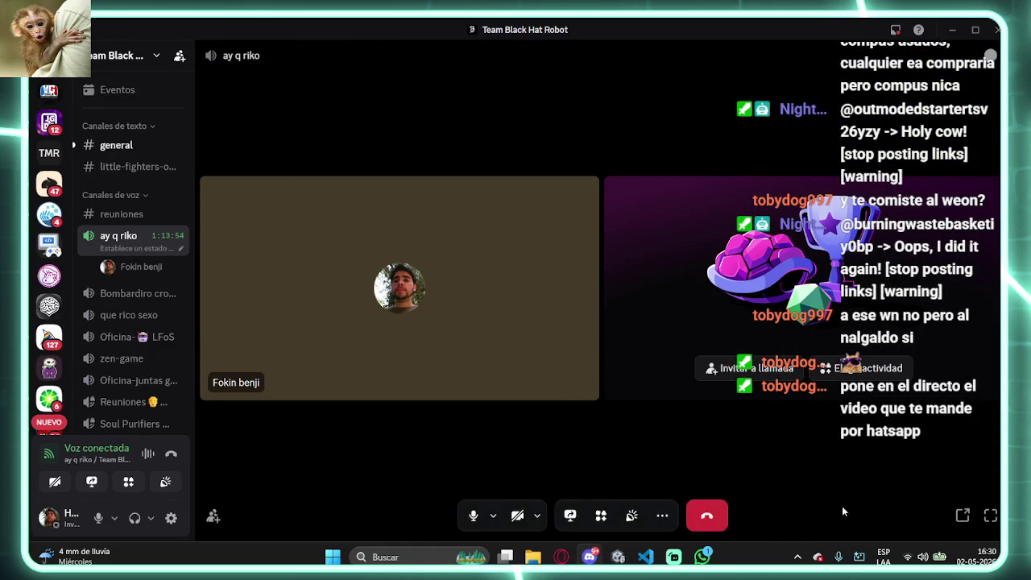
pyautogui.click(797, 557)
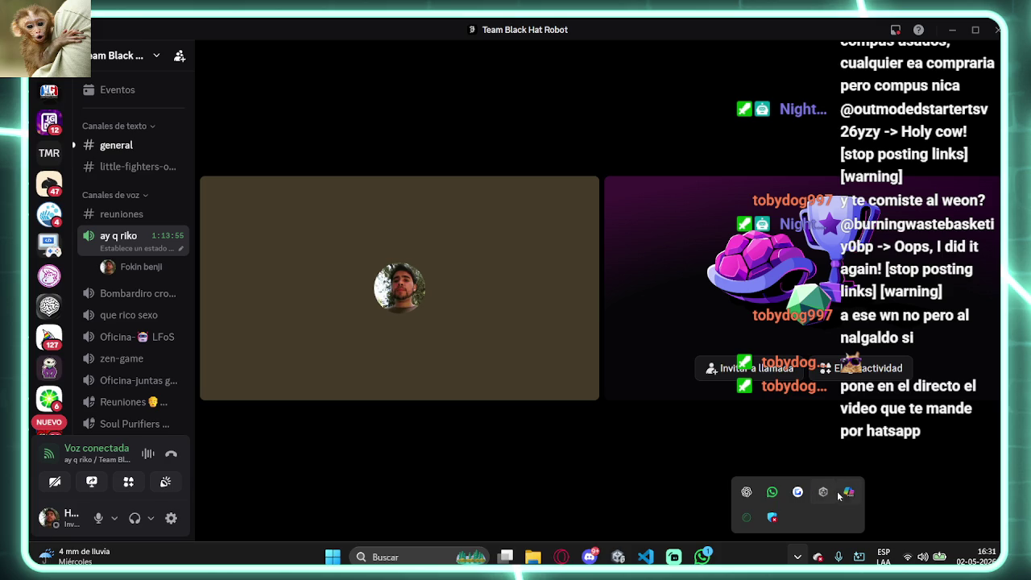
pyautogui.rightClick(746, 517)
pyautogui.click(786, 471)
pyautogui.click(722, 474)
pyautogui.click(55, 301)
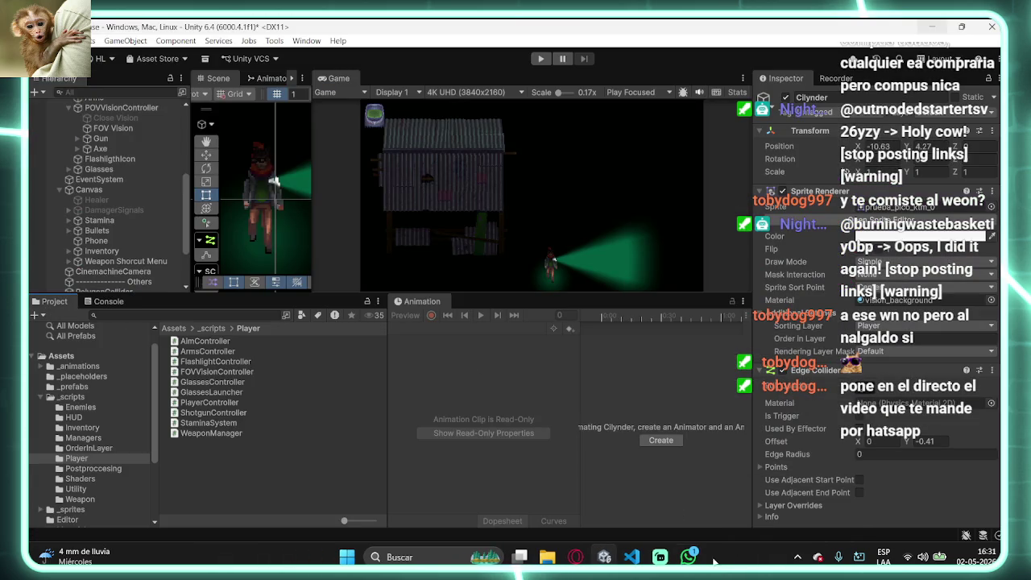
# - Minimize the Streamlabs window to get back to the Unity editor
pyautogui.click(659, 557)
pyautogui.click(660, 557)
pyautogui.click(660, 557)
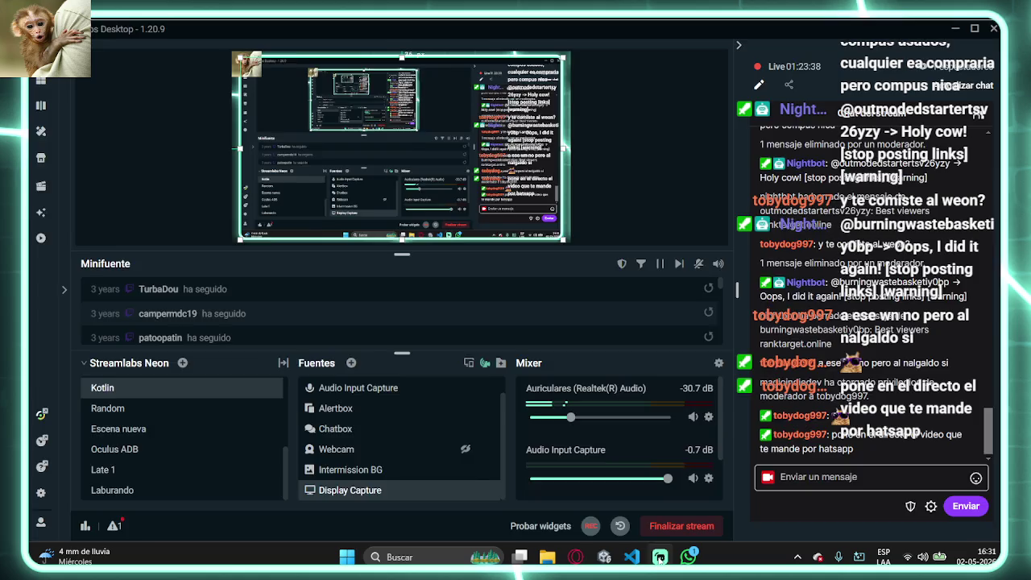
pyautogui.click(659, 557)
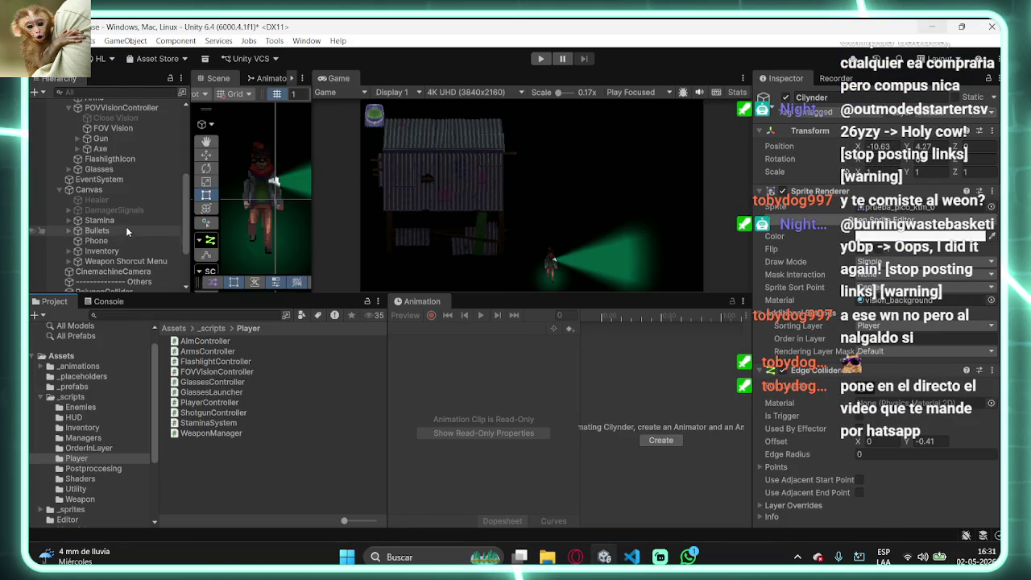
# - Select the Axe object to inspect its components and animation
pyautogui.scroll(2, 125, 228)
pyautogui.click(120, 185)
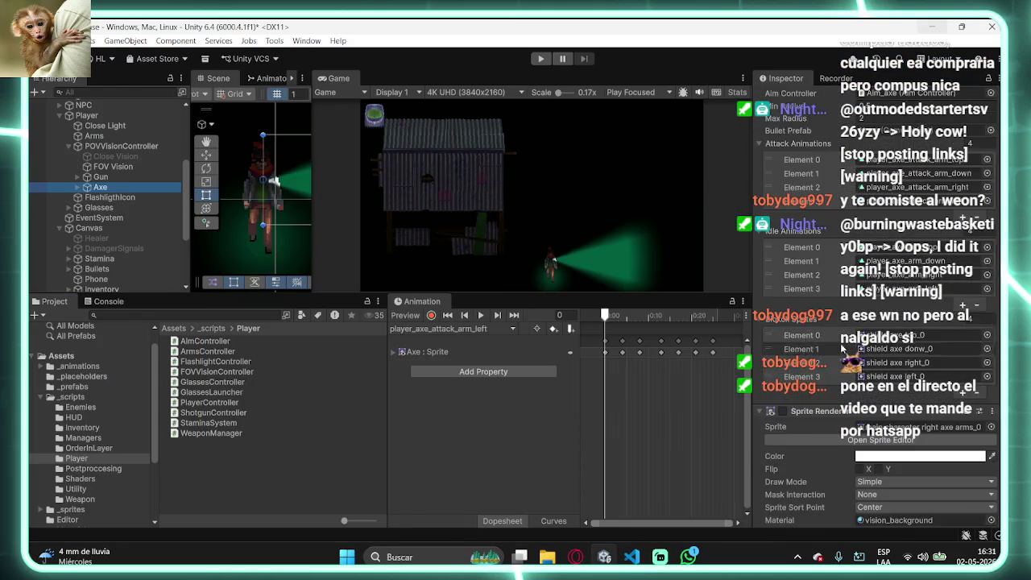
pyautogui.scroll(3, 878, 241)
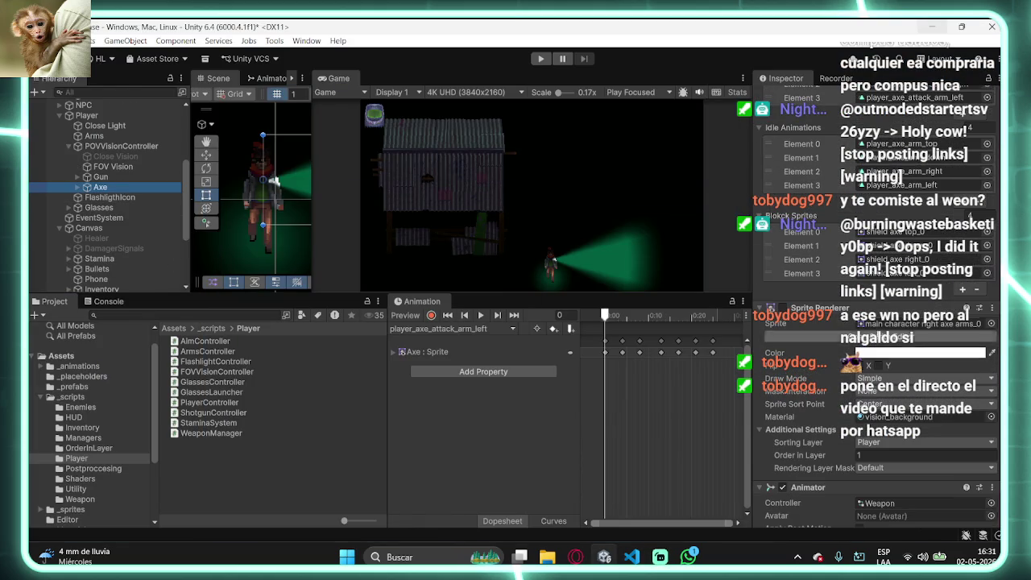
pyautogui.scroll(4, 963, 228)
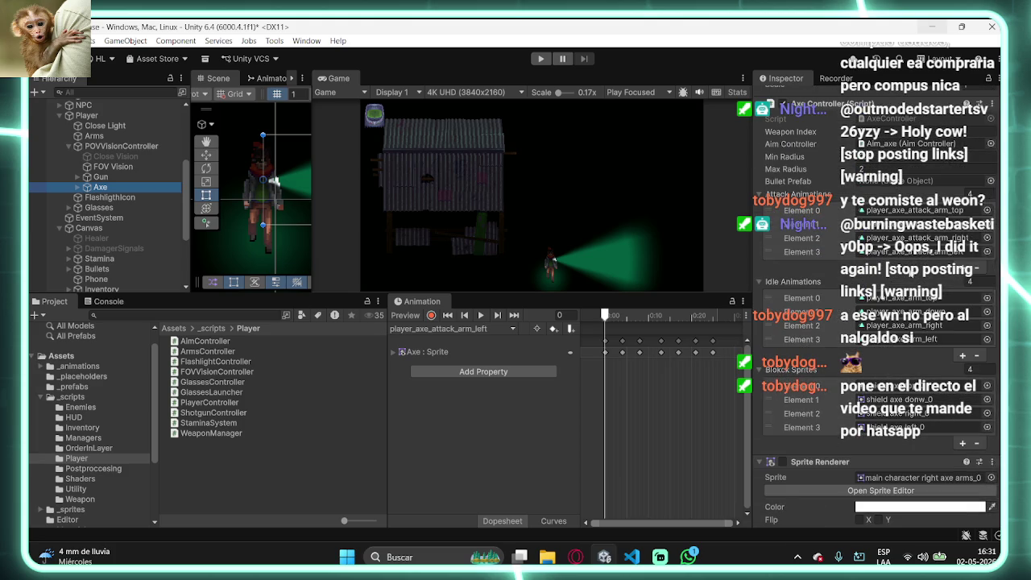
pyautogui.scroll(3, 962, 228)
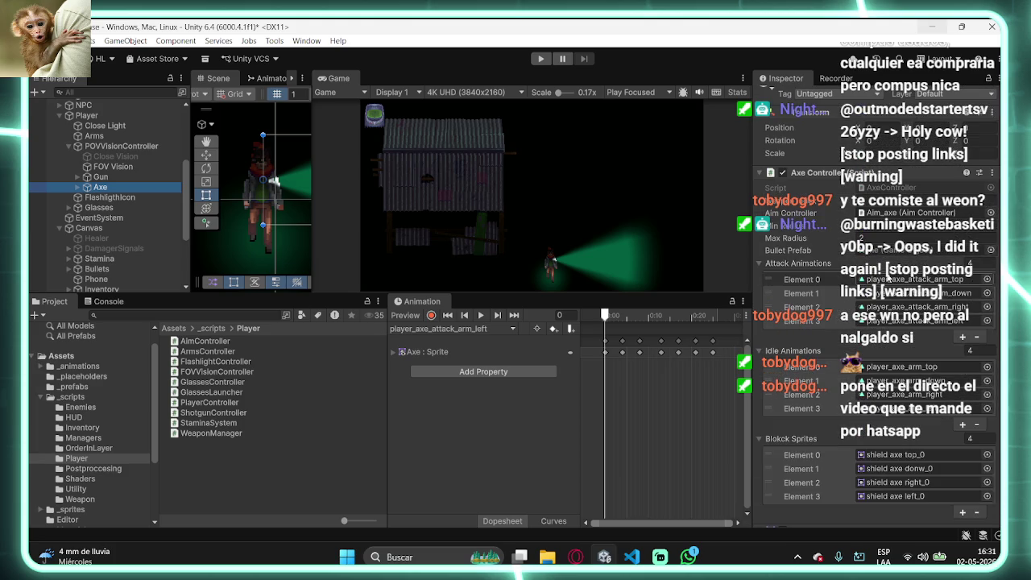
# - Check the Arms object's Block Sprites list and open its ArmsController script
pyautogui.click(114, 136)
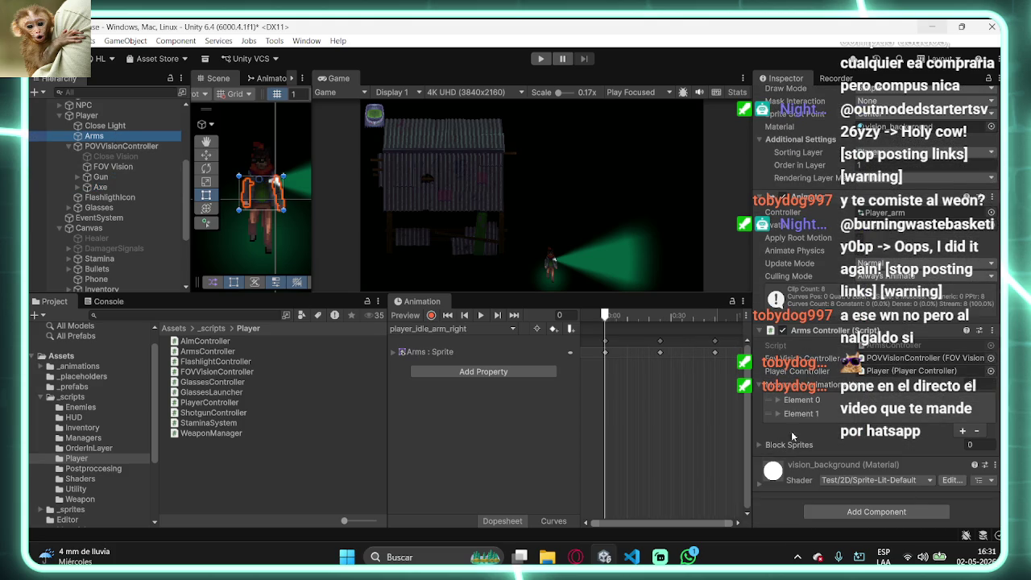
pyautogui.click(777, 445)
pyautogui.click(886, 348)
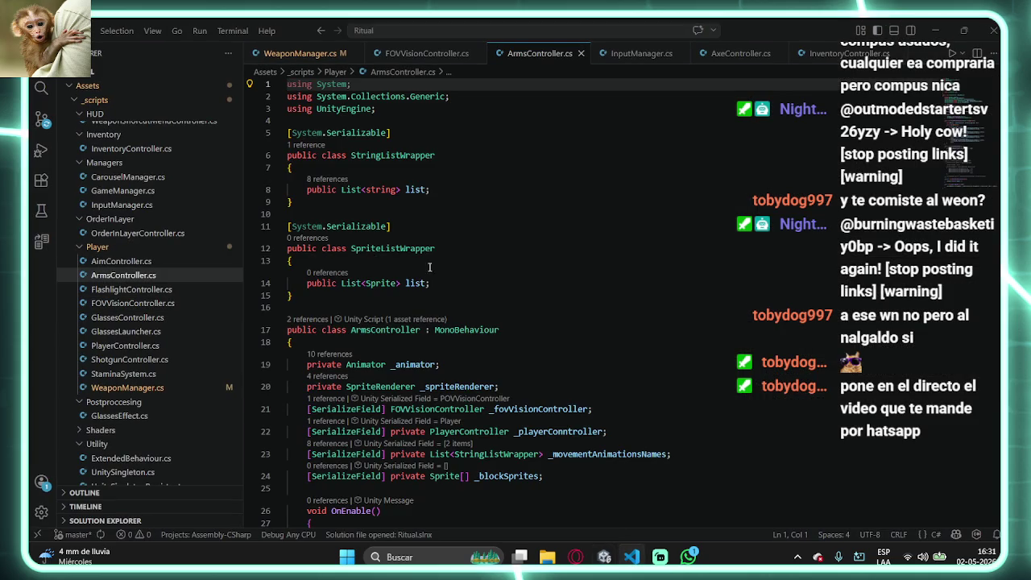
# - Delete the _blockSprites field on line 24 of ArmsController.cs, then switch back to Unity
pyautogui.moveTo(550, 411); pyautogui.dragTo(671, 390)
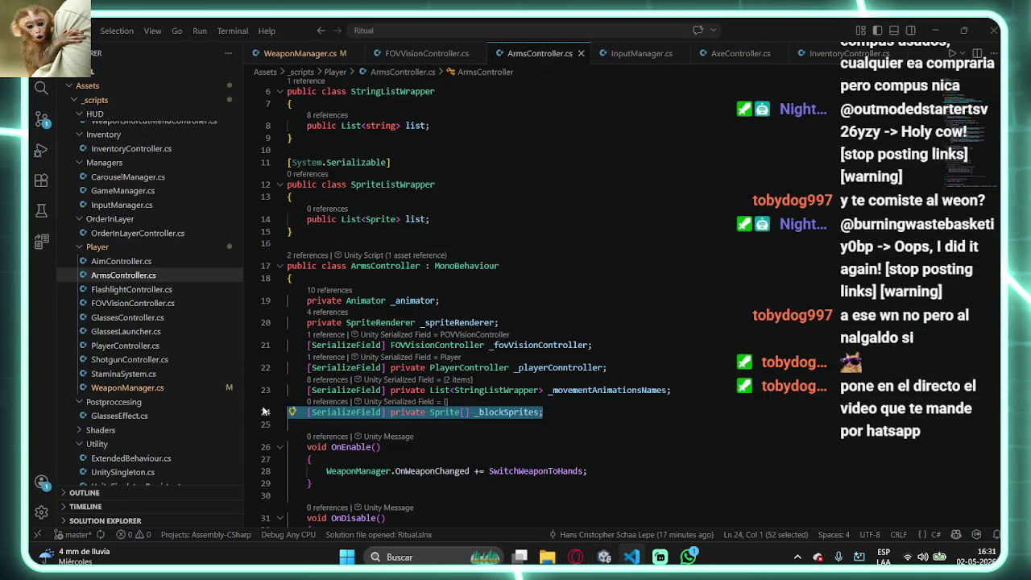
pyautogui.press('BackSpace')
pyautogui.hotkey('alt', 'Tab')
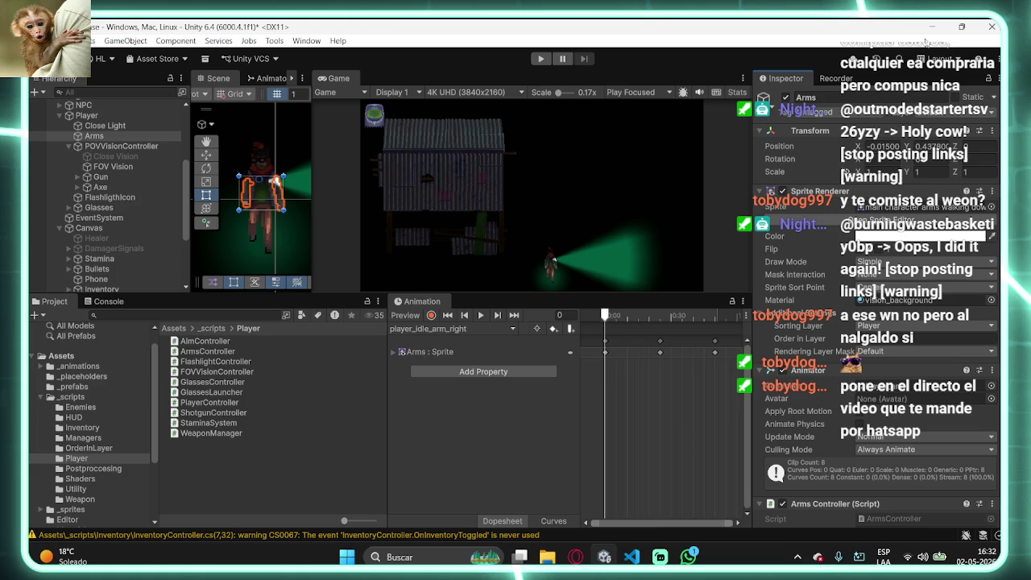
# - Play the game: turn with A and D, equip weapon 1, block with Q, then stop
pyautogui.click(541, 58)
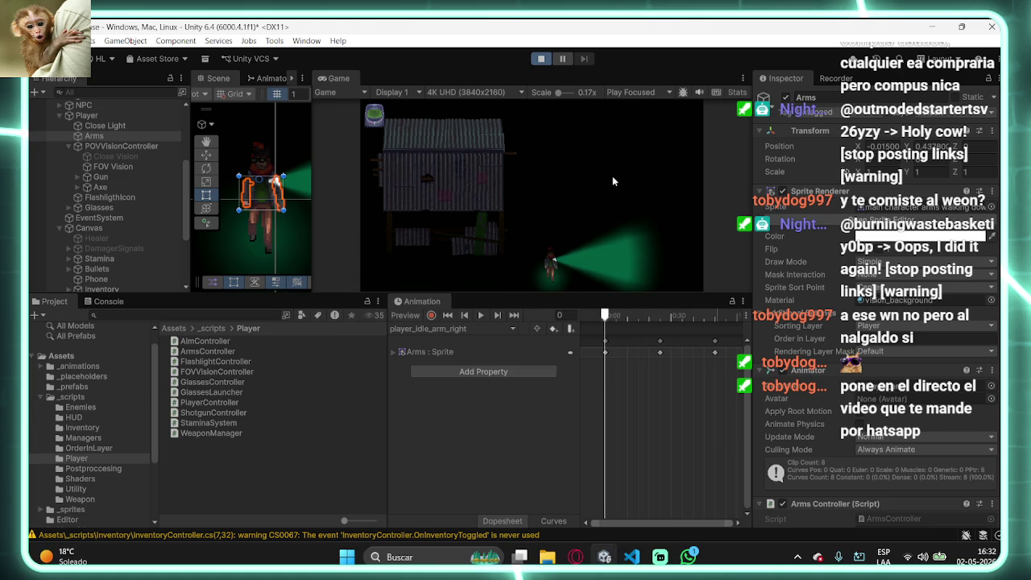
pyautogui.press('a')
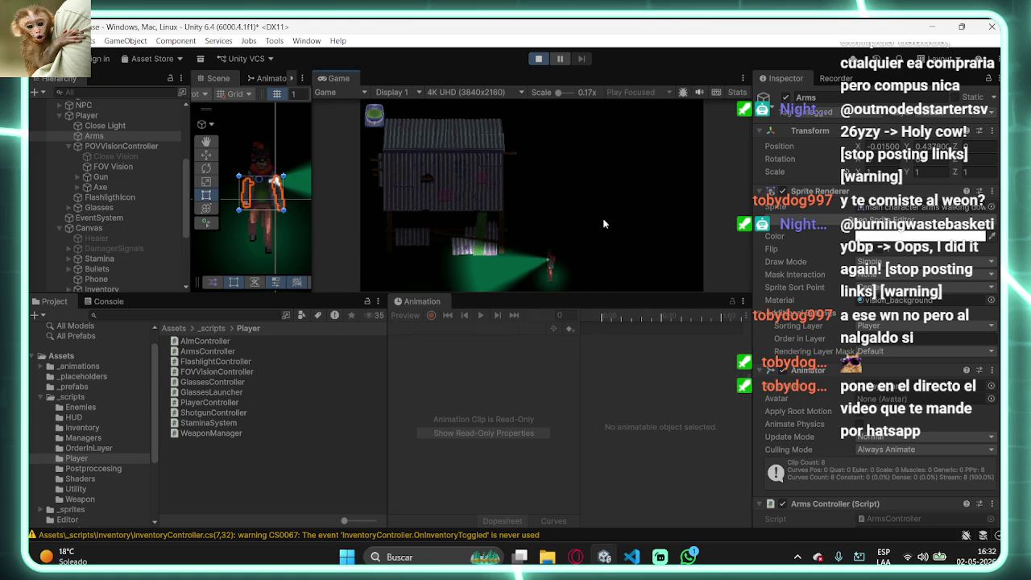
pyautogui.press('d')
pyautogui.press('1')
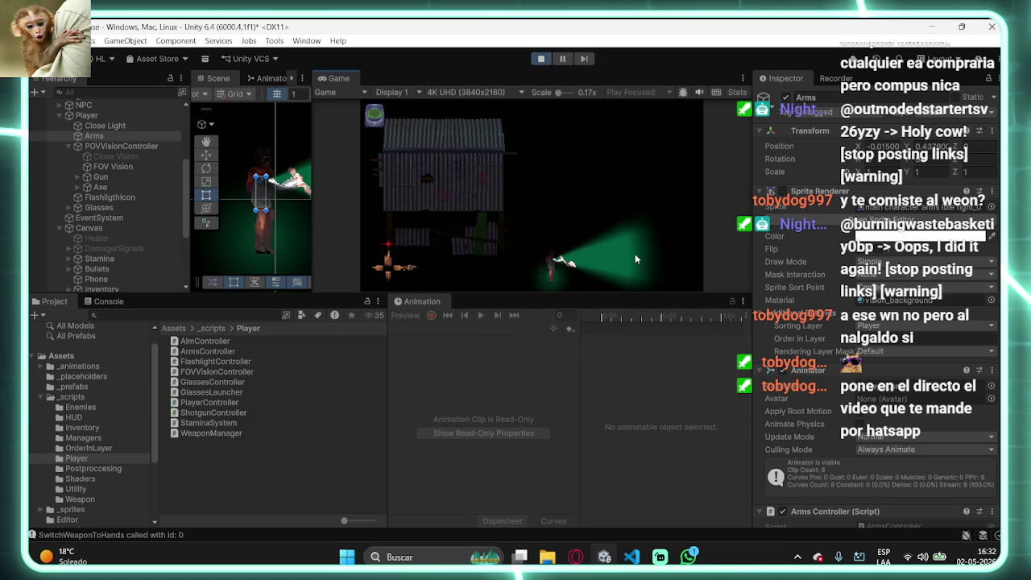
pyautogui.press('q')
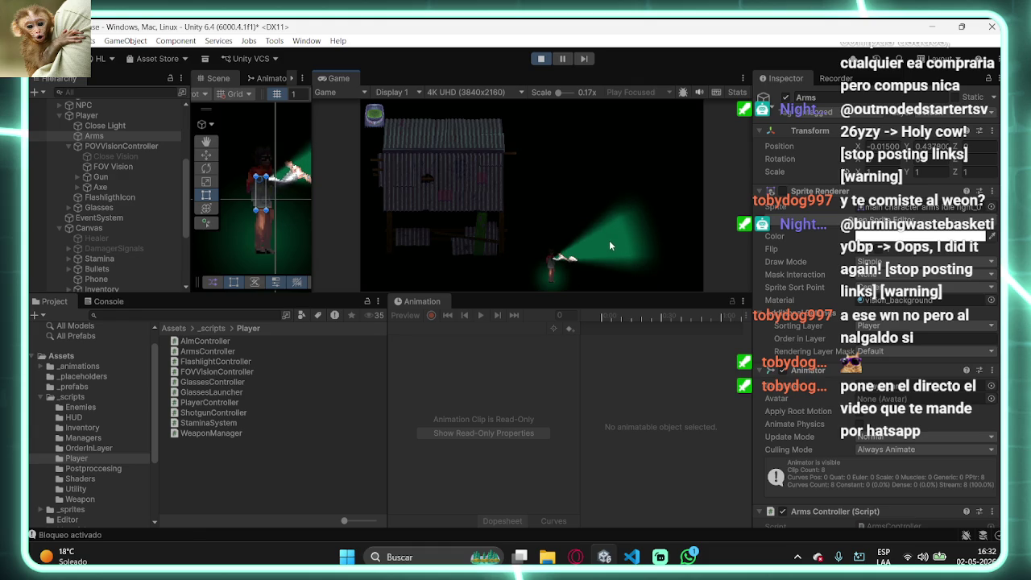
pyautogui.click(541, 58)
# - Quit WhatsApp and open WeaponManager.cs from a 'Bloqueo activado' Console log
pyautogui.rightClick(689, 555)
pyautogui.click(683, 525)
pyautogui.click(642, 557)
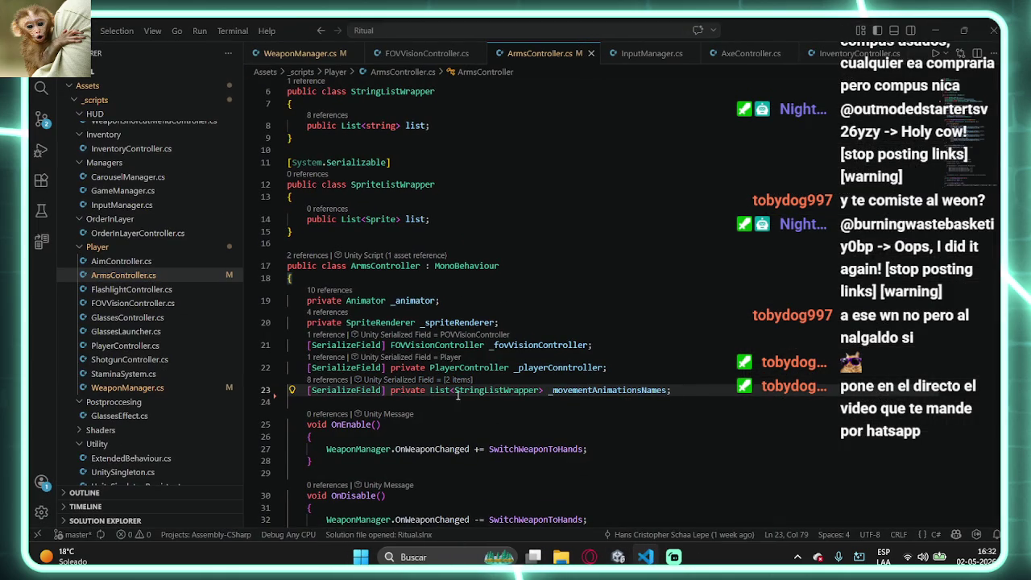
pyautogui.hotkey('alt', 'Tab')
pyautogui.click(109, 300)
pyautogui.click(123, 431)
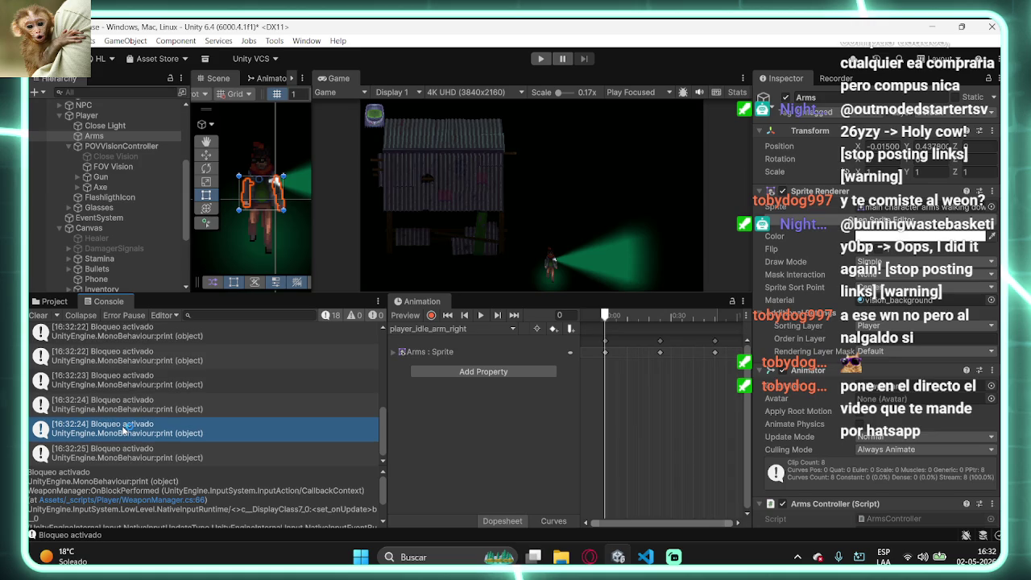
pyautogui.doubleClick(124, 431)
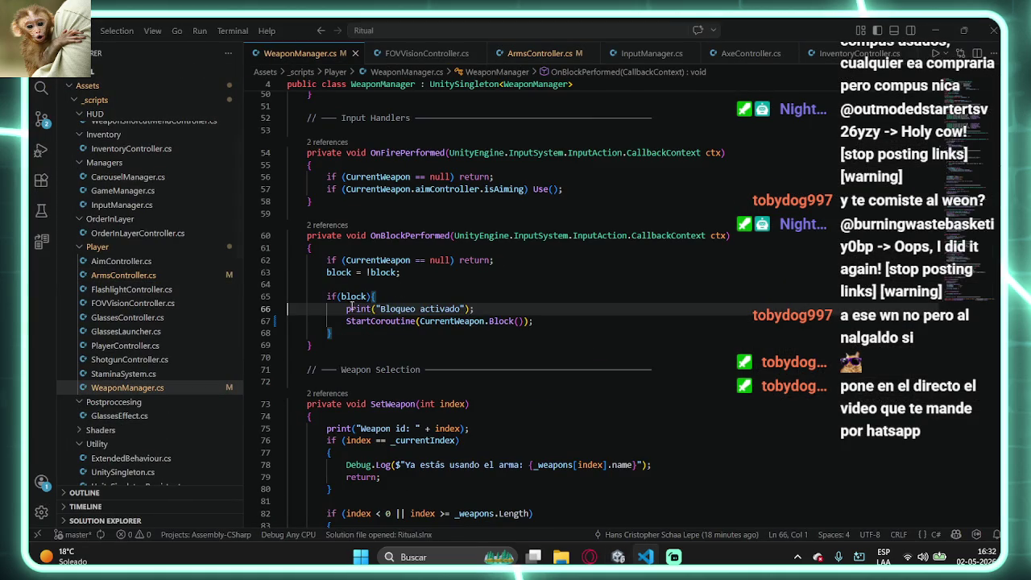
# - Trace StartCoroutine, CurrentWeapon and the Weapon Block() definition, then return to Unity
pyautogui.keyDown('ctrl'); pyautogui.click(391, 321); pyautogui.keyUp('ctrl')
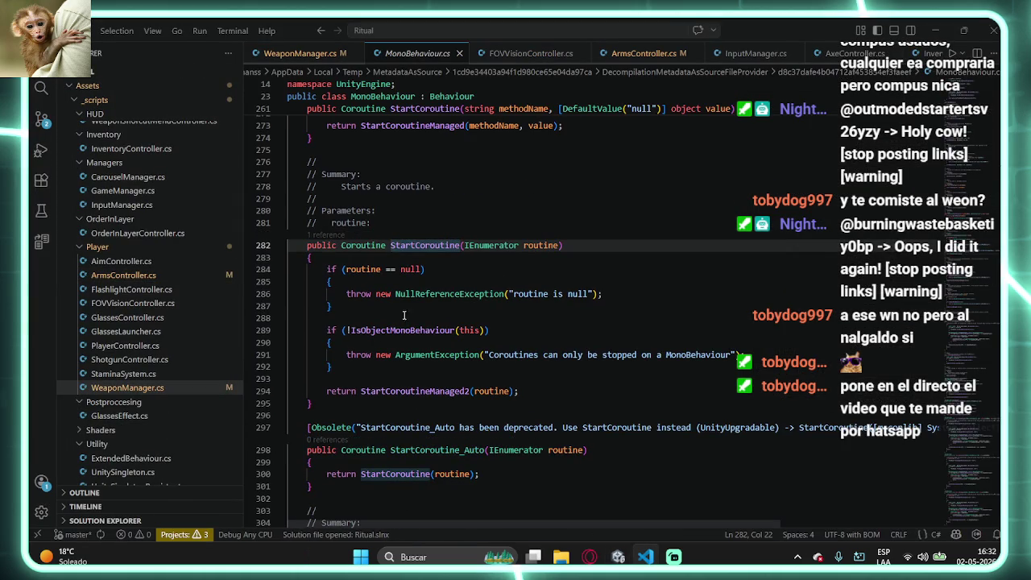
pyautogui.doubleClick(360, 246)
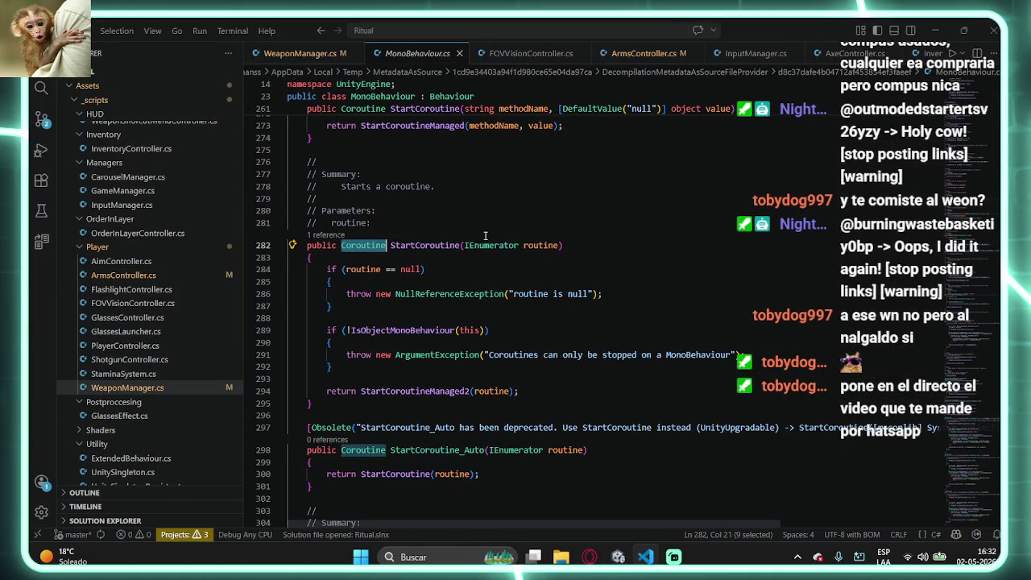
pyautogui.hotkey('alt', 'Left')
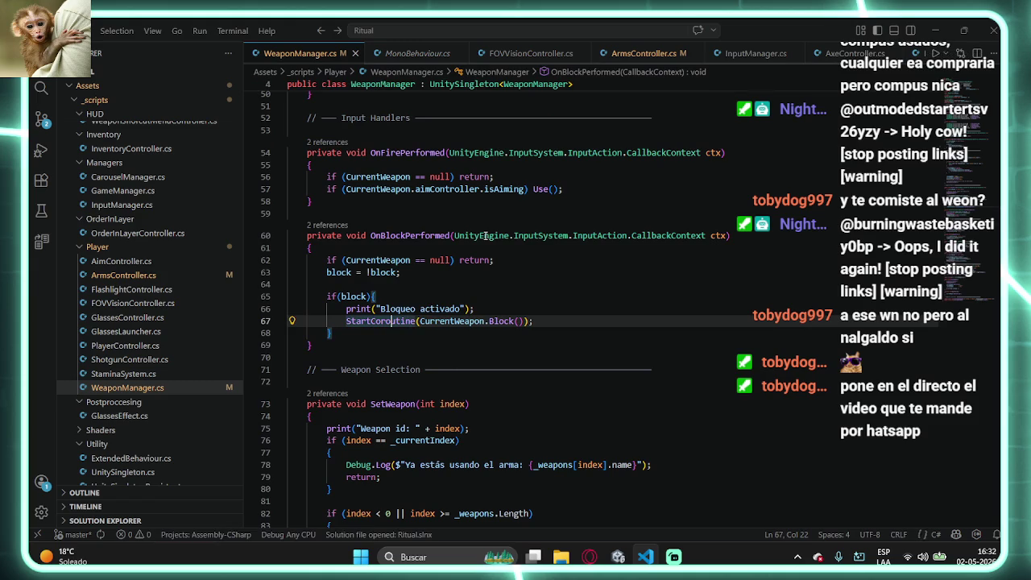
pyautogui.keyDown('ctrl'); pyautogui.click(458, 326); pyautogui.keyUp('ctrl')
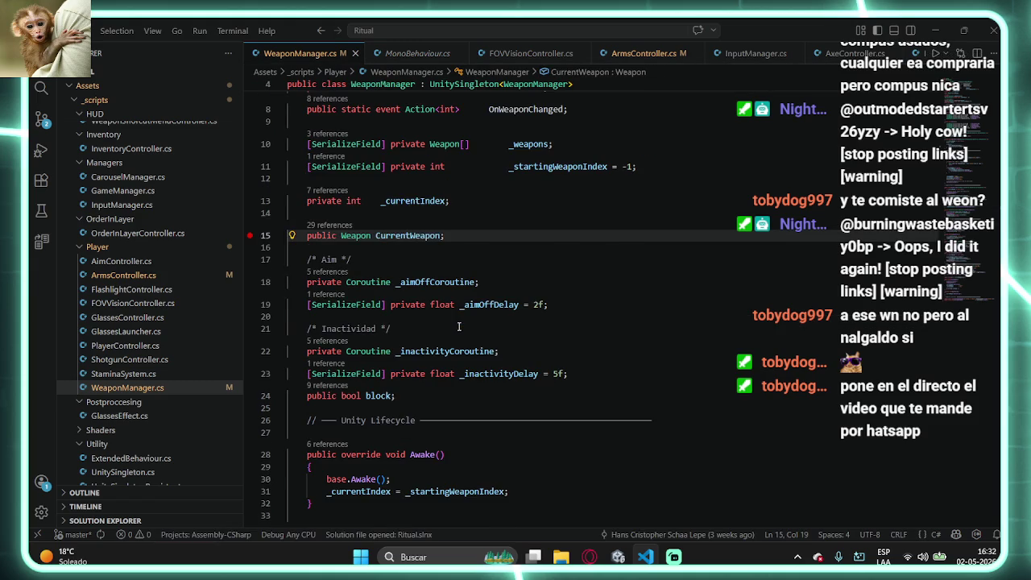
pyautogui.hotkey('alt', 'Left')
pyautogui.keyDown('ctrl'); pyautogui.click(501, 309); pyautogui.keyUp('ctrl')
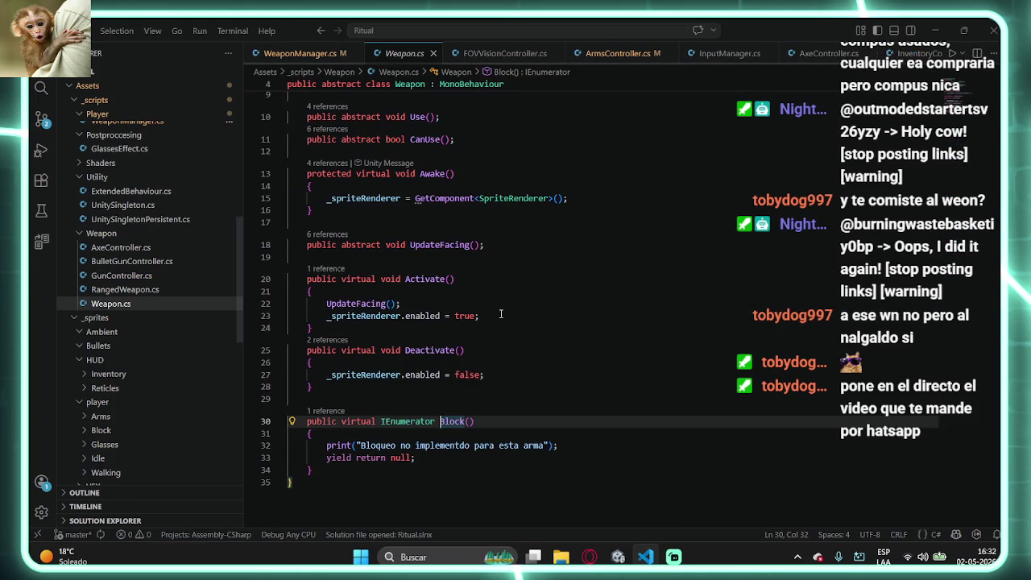
pyautogui.scroll(-1, 444, 415)
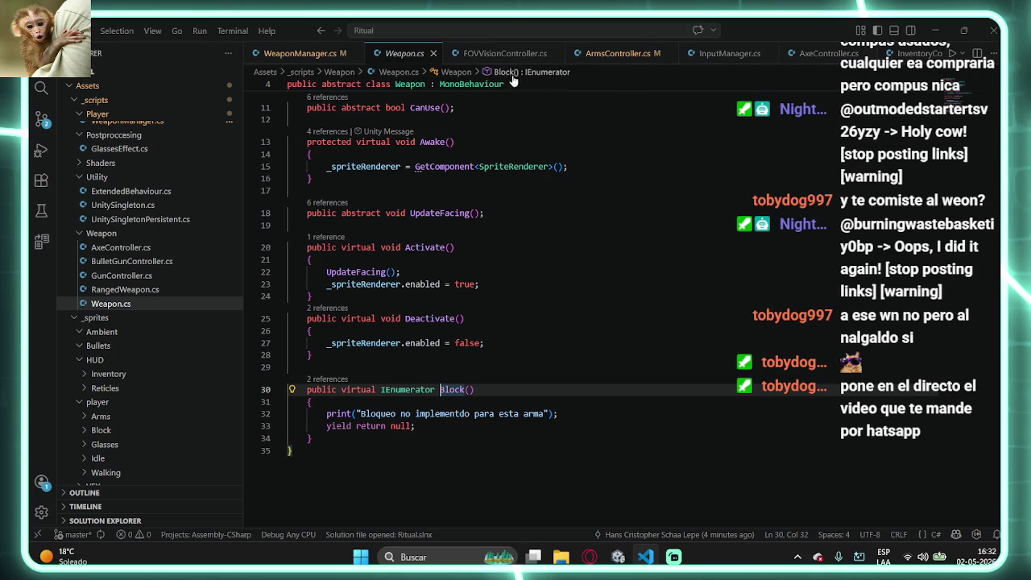
pyautogui.hotkey('alt', 'Tab')
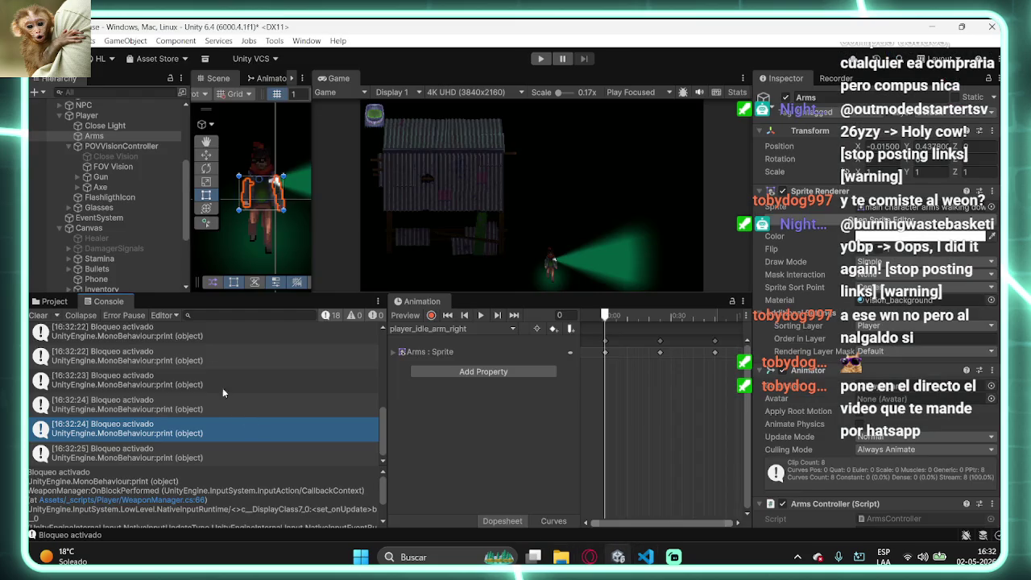
# - Remove the extra semicolon after the ToBlock call on line 63 and save AxeController.cs
pyautogui.click(100, 186)
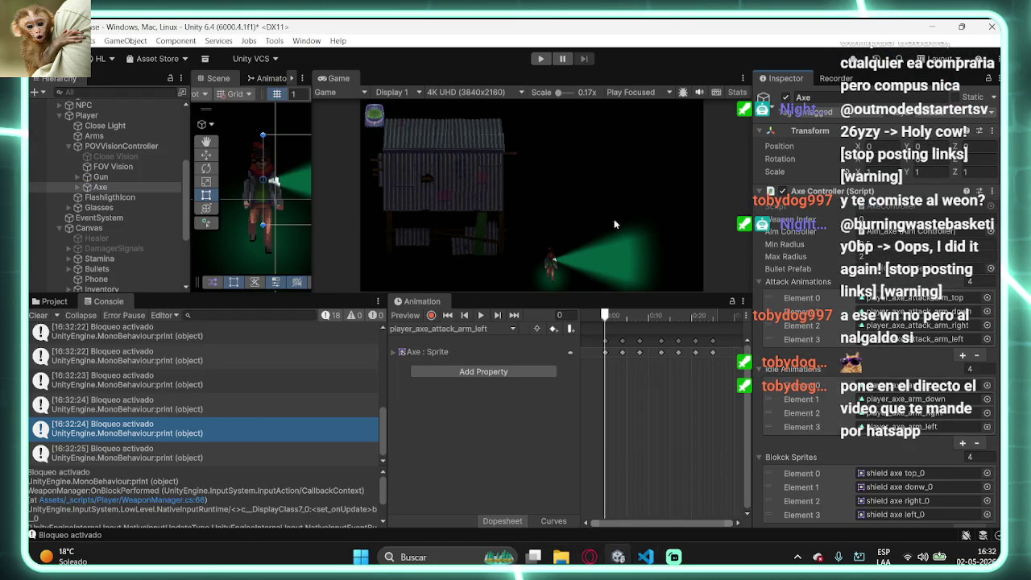
pyautogui.hotkey('alt', 'Tab')
pyautogui.scroll(-15, 431, 348)
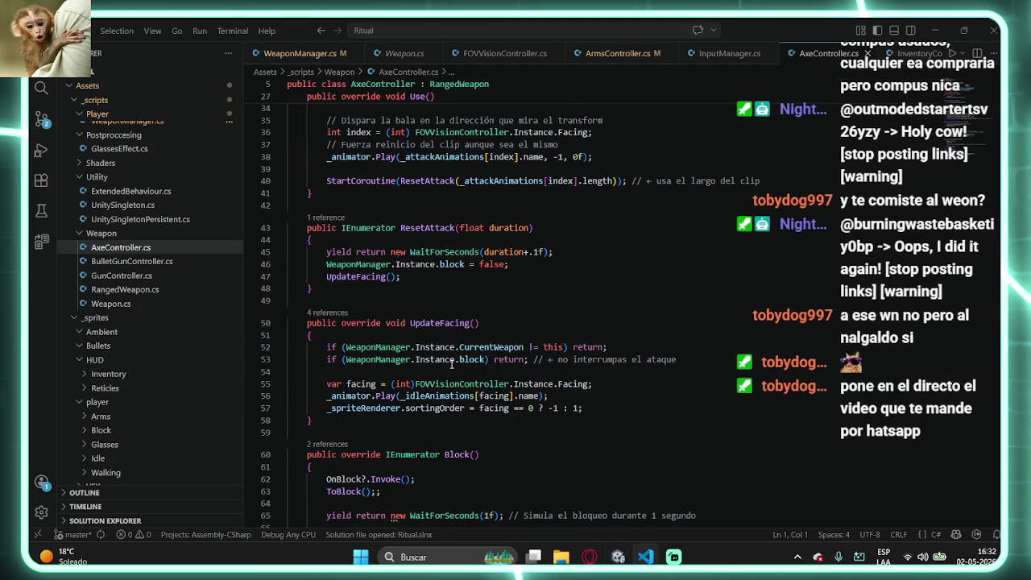
pyautogui.click(368, 223)
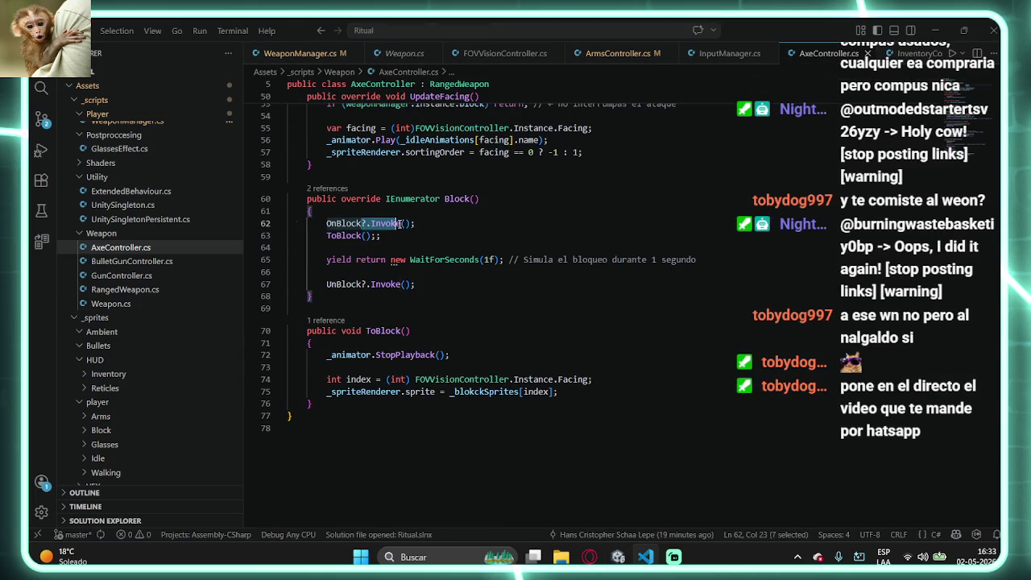
pyautogui.click(371, 235)
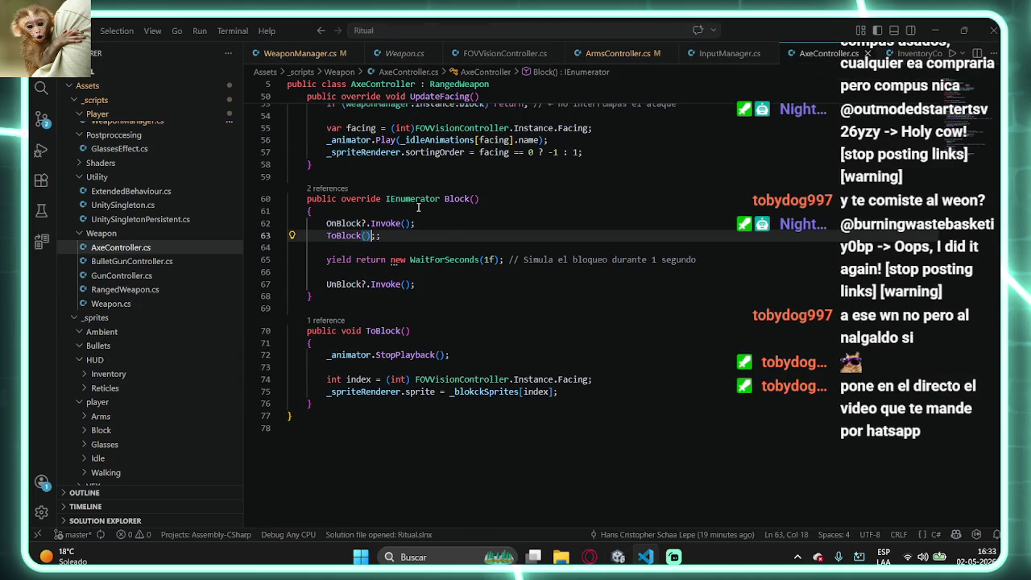
pyautogui.click(385, 235)
pyautogui.write(';')
pyautogui.press('BackSpace')
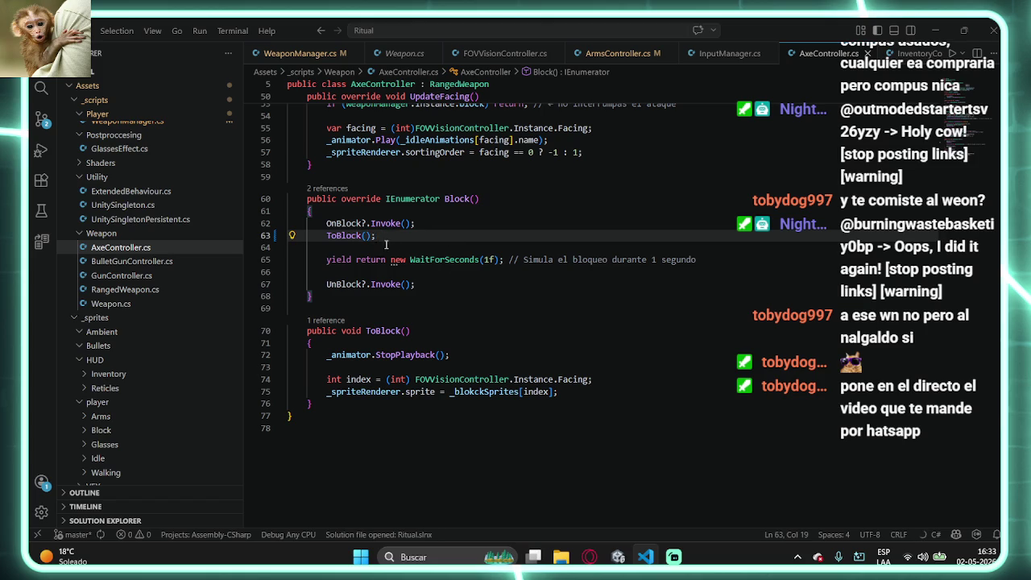
pyautogui.hotkey('ctrl', 's')
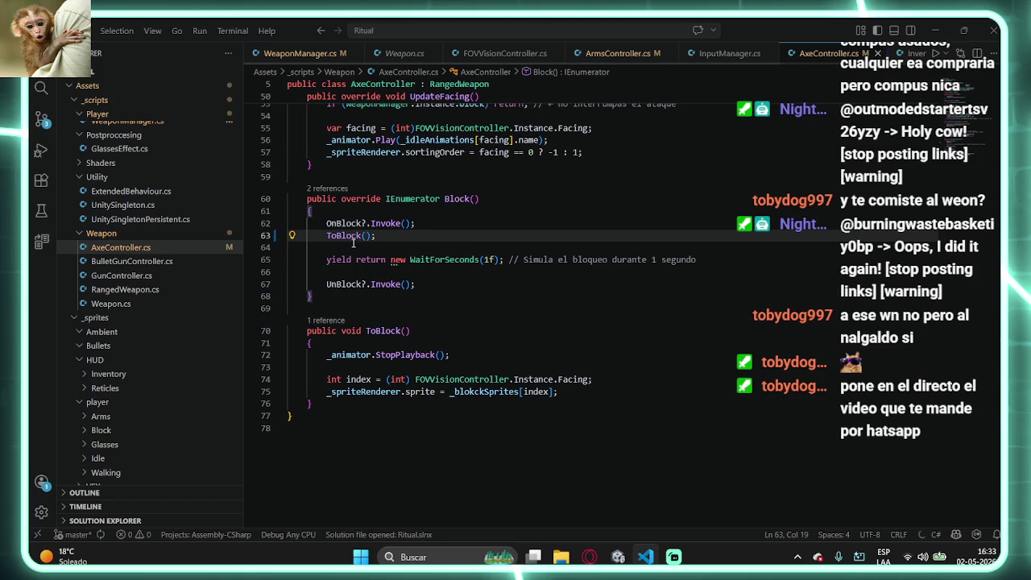
# - Add print("ToBlock called"); at the top of ToBlock and save the script
pyautogui.doubleClick(350, 354)
pyautogui.click(372, 379)
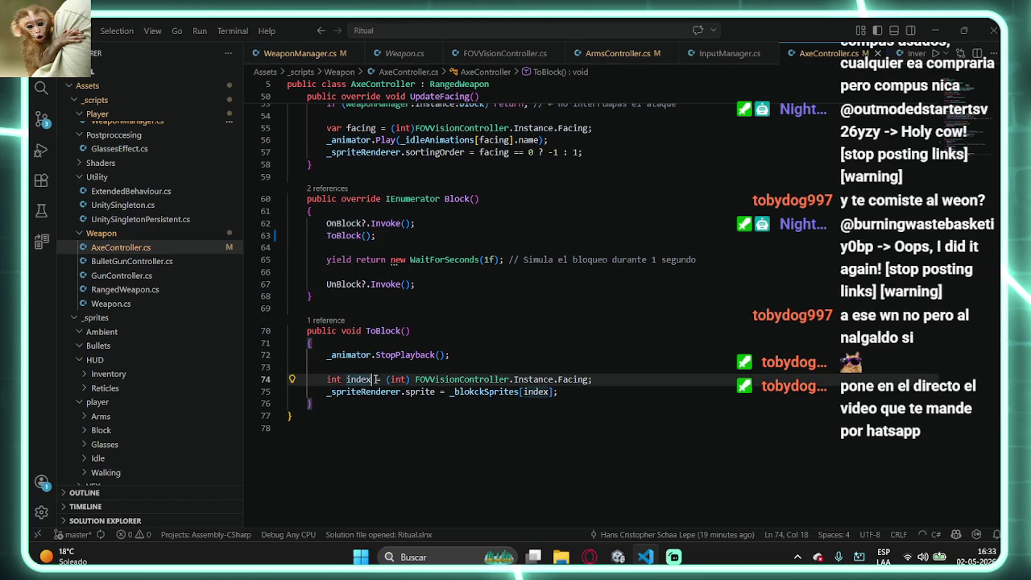
pyautogui.click(390, 392)
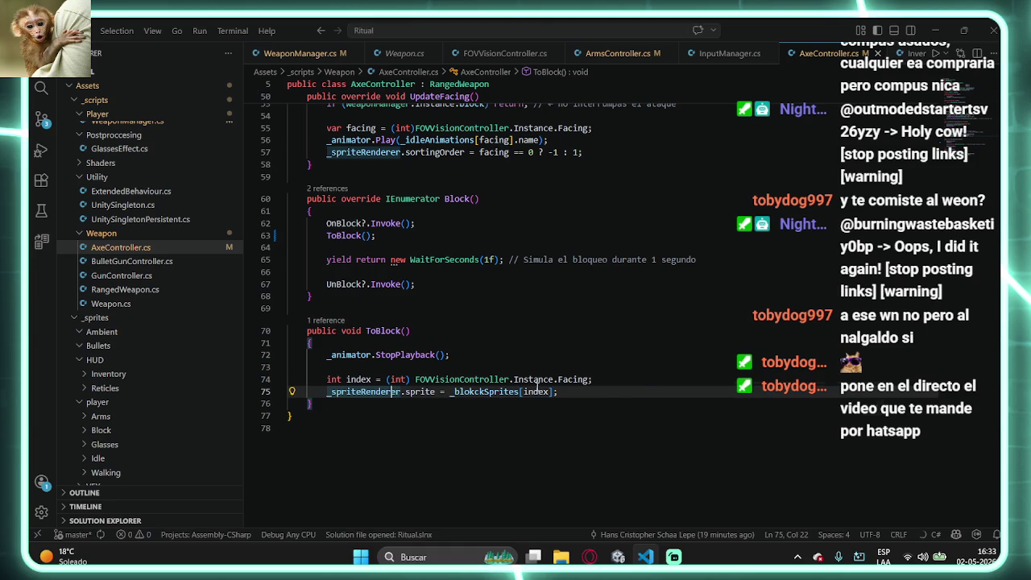
pyautogui.click(414, 344)
pyautogui.press('Return')
pyautogui.write('print("ToBlock called");')
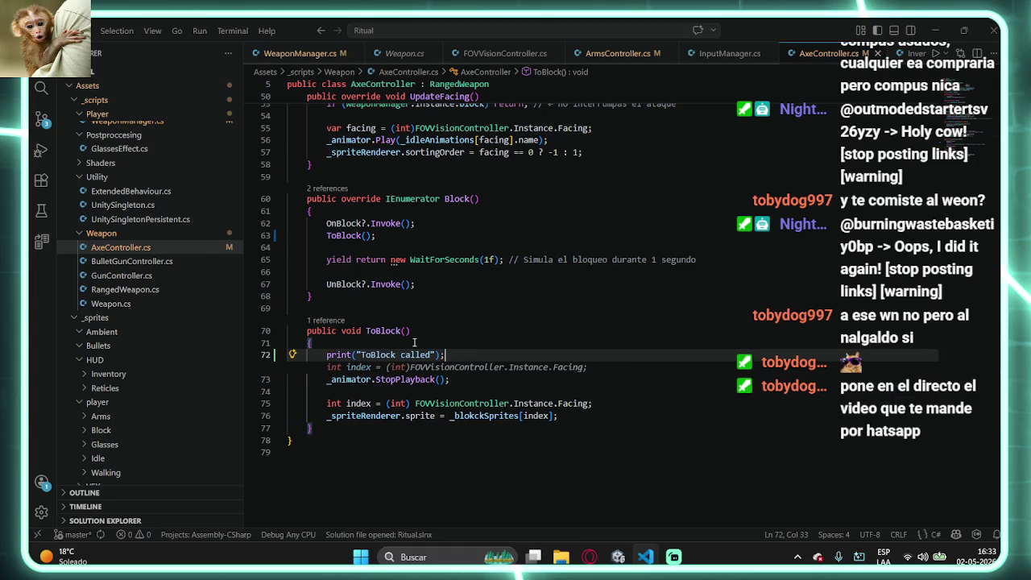
pyautogui.hotkey('ctrl', 's')
# - Clear the Unity Console, start Play Mode, and bring up the streaming software
pyautogui.hotkey('alt', 'Tab')
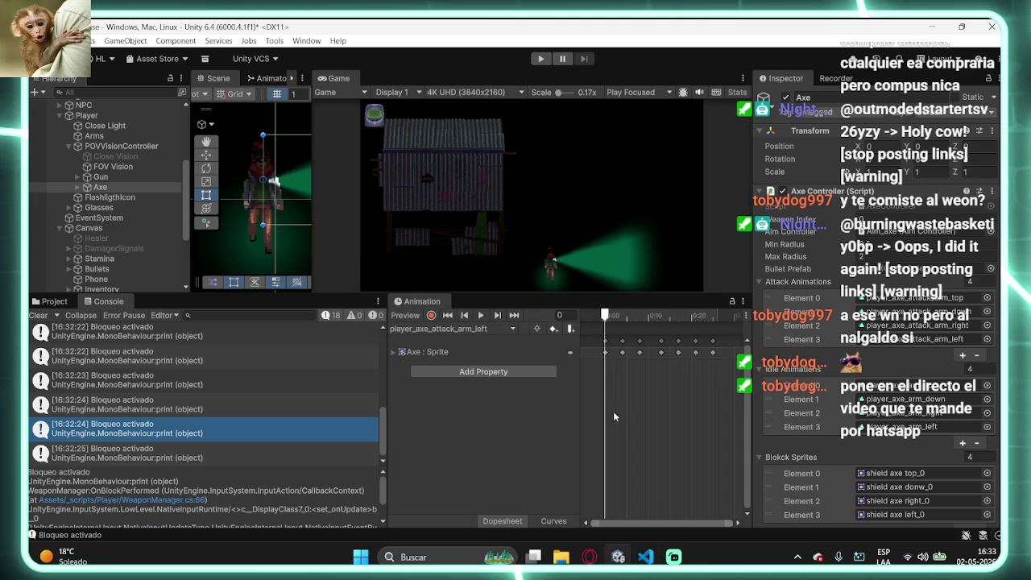
pyautogui.click(38, 315)
pyautogui.click(541, 59)
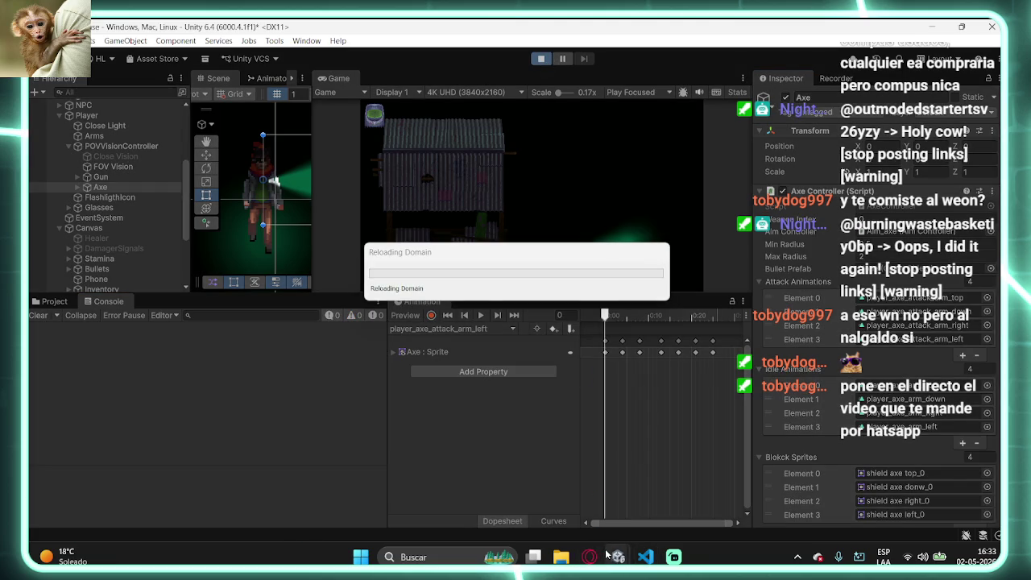
pyautogui.click(590, 557)
pyautogui.click(590, 557)
# - Play the '3 Hours of Post-Apocalyptic Ambience' video from YouTube suggestions, then return to Unity
pyautogui.moveTo(673, 557)
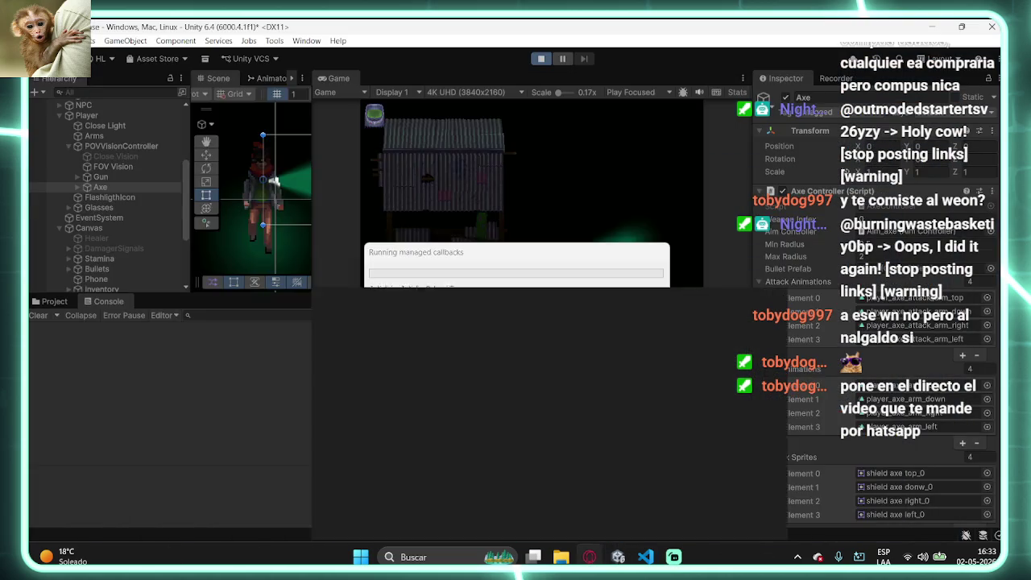
pyautogui.click(590, 556)
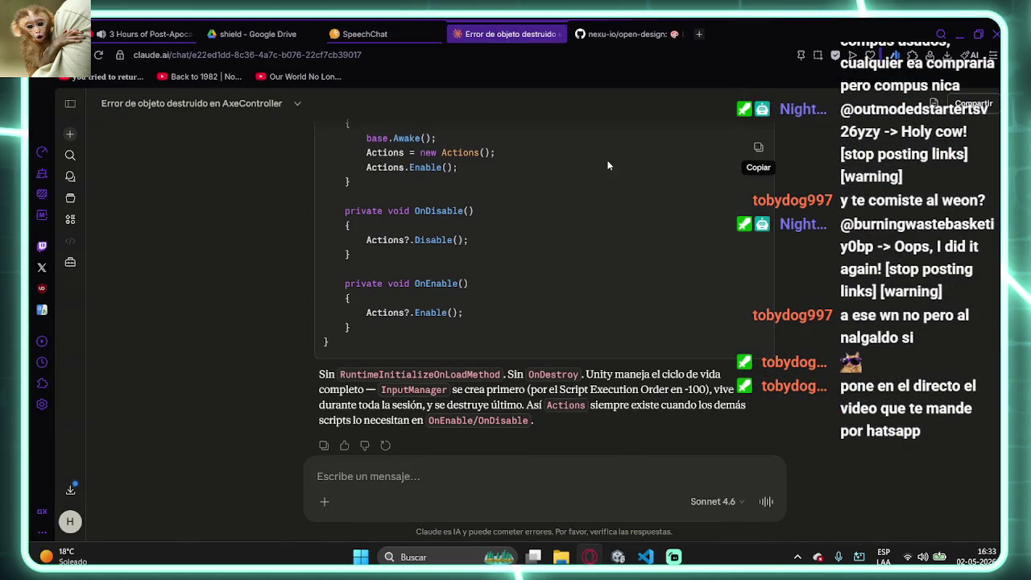
pyautogui.click(178, 28)
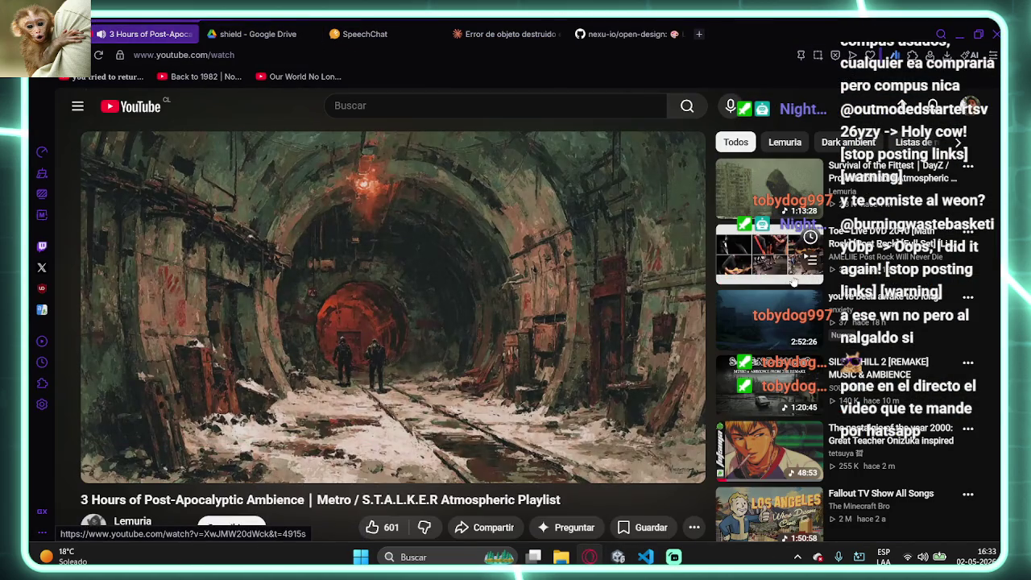
pyautogui.scroll(-3, 780, 257)
pyautogui.scroll(-5, 780, 257)
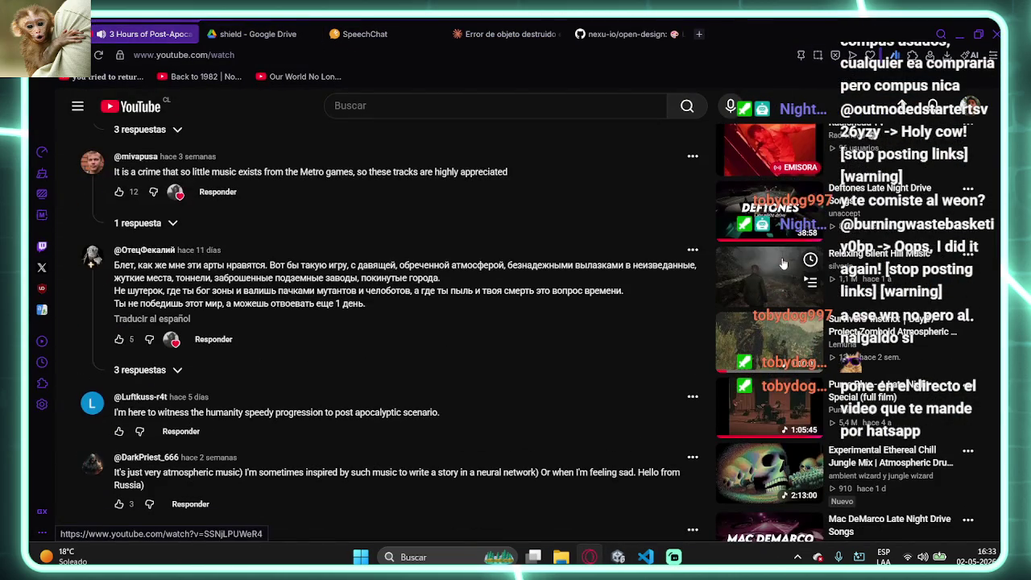
pyautogui.scroll(1, 783, 263)
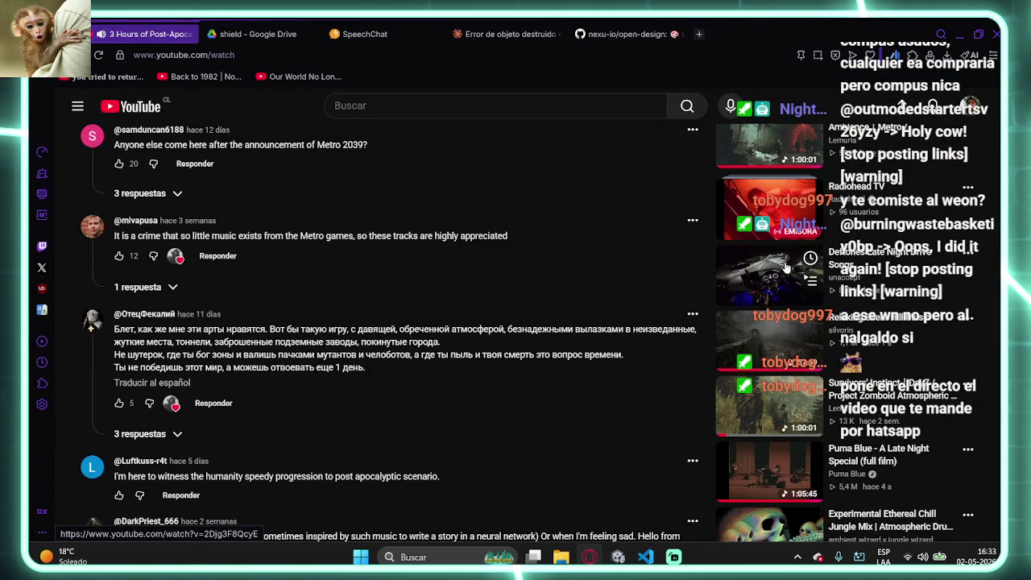
pyautogui.scroll(-2, 798, 346)
pyautogui.click(799, 351)
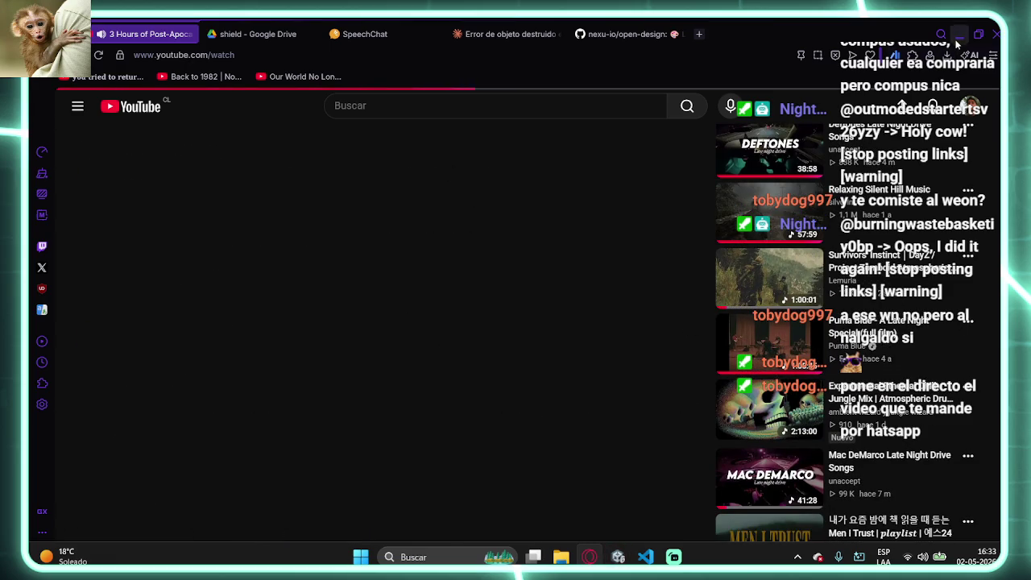
pyautogui.hotkey('alt', 'Tab')
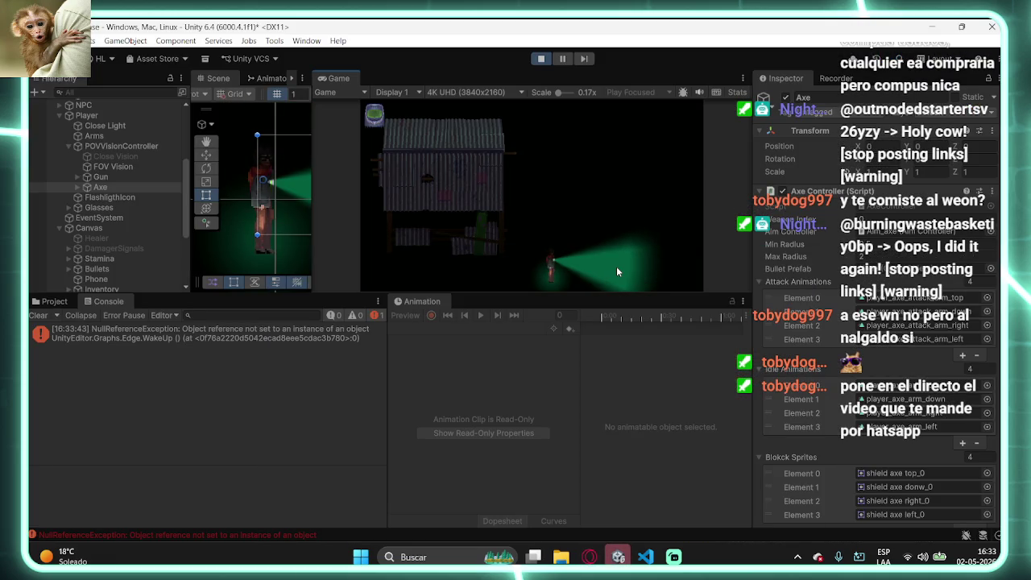
# - Equip the axe and block twice, checking the Console for 'ToBlock called'
pyautogui.click(616, 272)
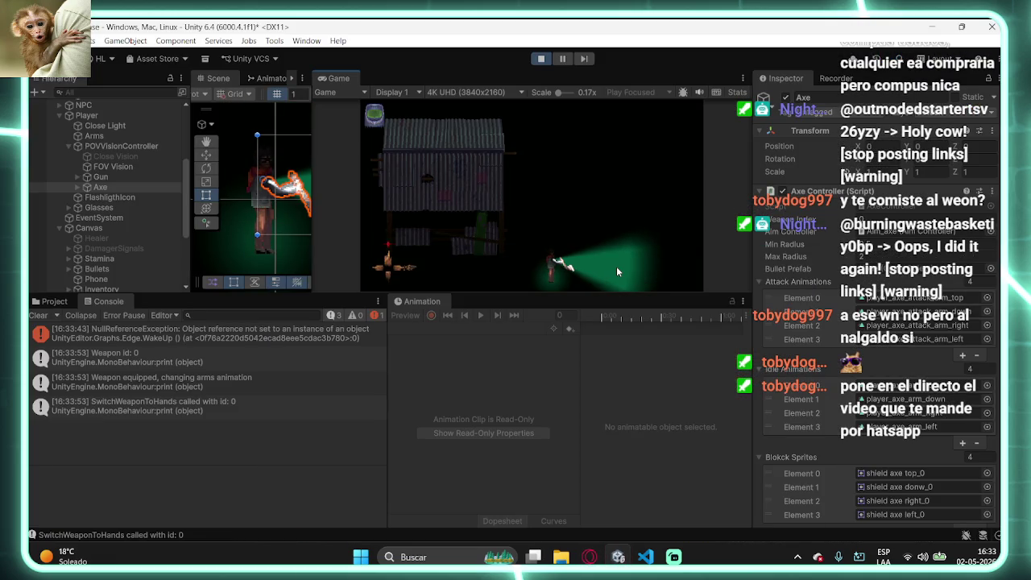
pyautogui.rightClick(617, 269)
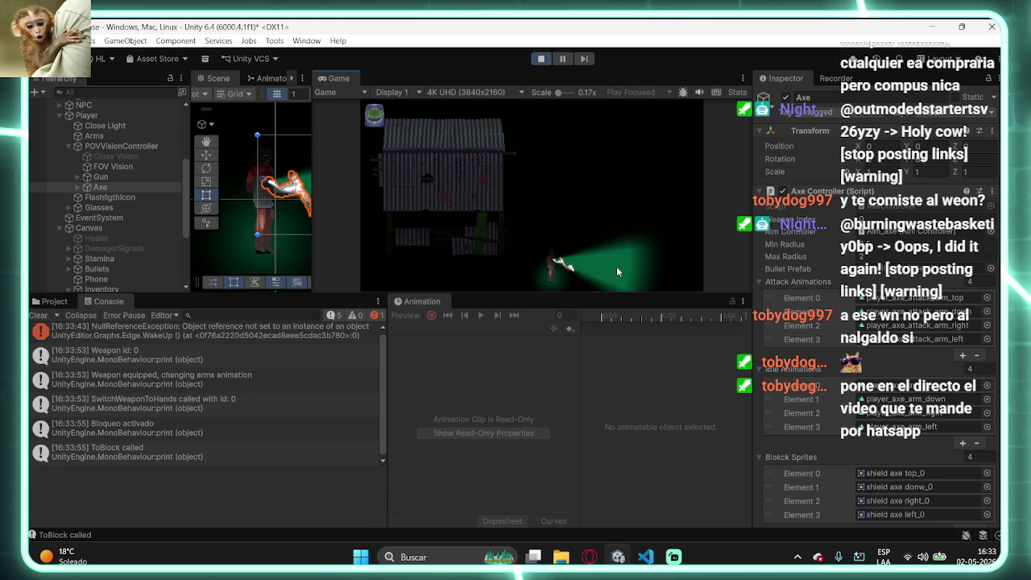
pyautogui.rightClick(631, 262)
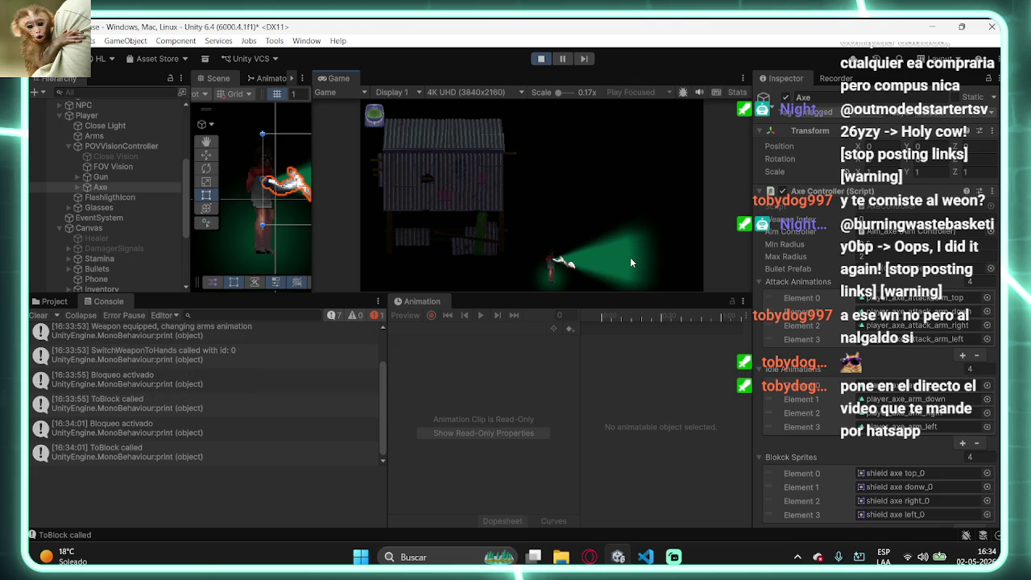
pyautogui.press('2')
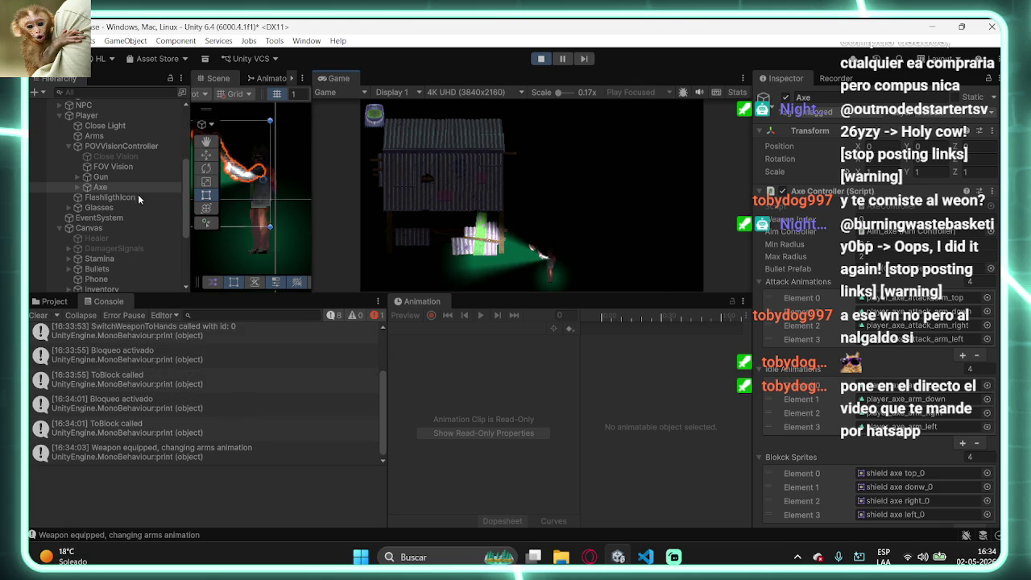
# - Expand Axe in the Hierarchy, re-equip with key 2, block twice more, then stop and return to code
pyautogui.click(101, 188)
pyautogui.click(77, 187)
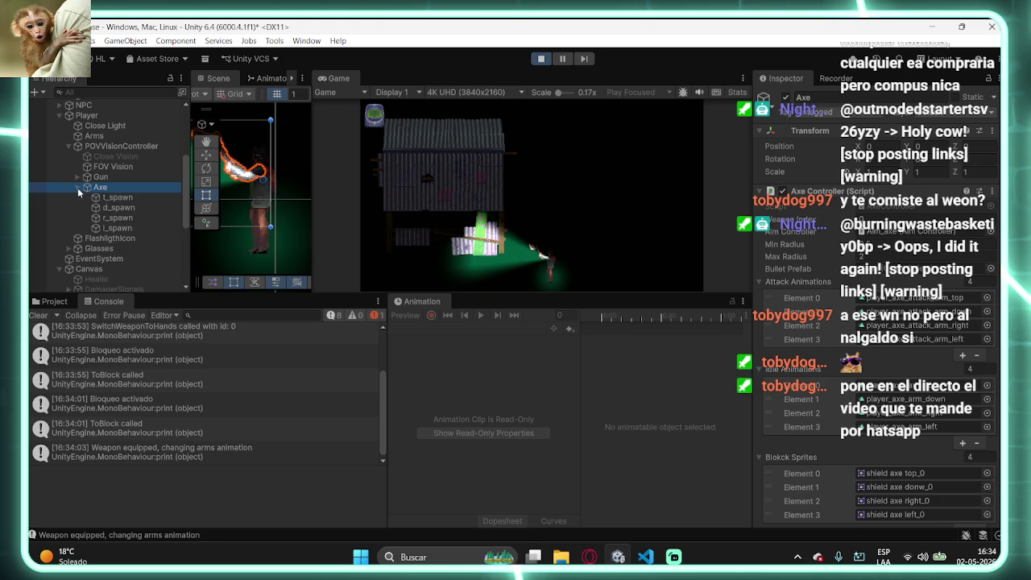
pyautogui.press('2')
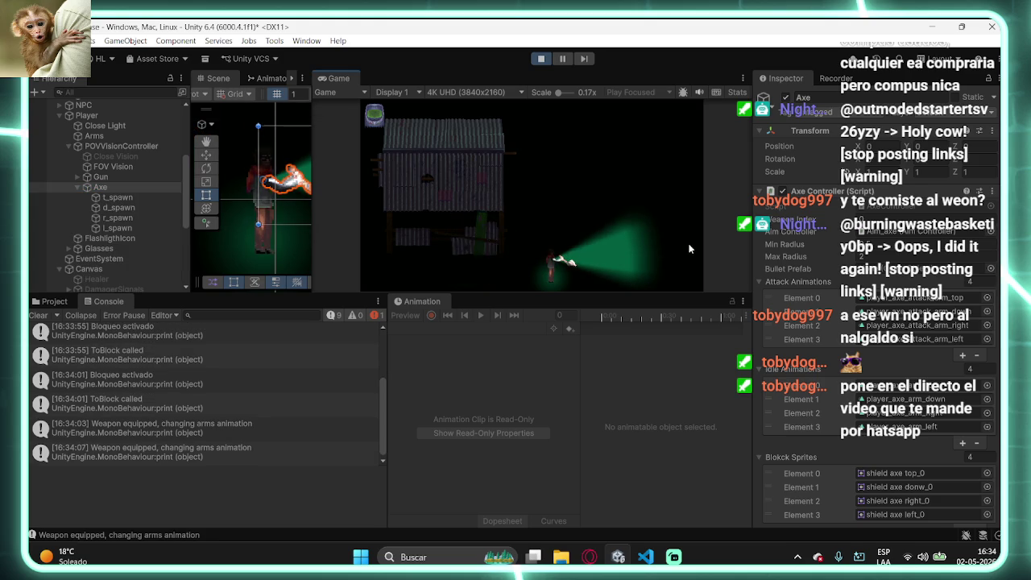
pyautogui.scroll(-10, 878, 316)
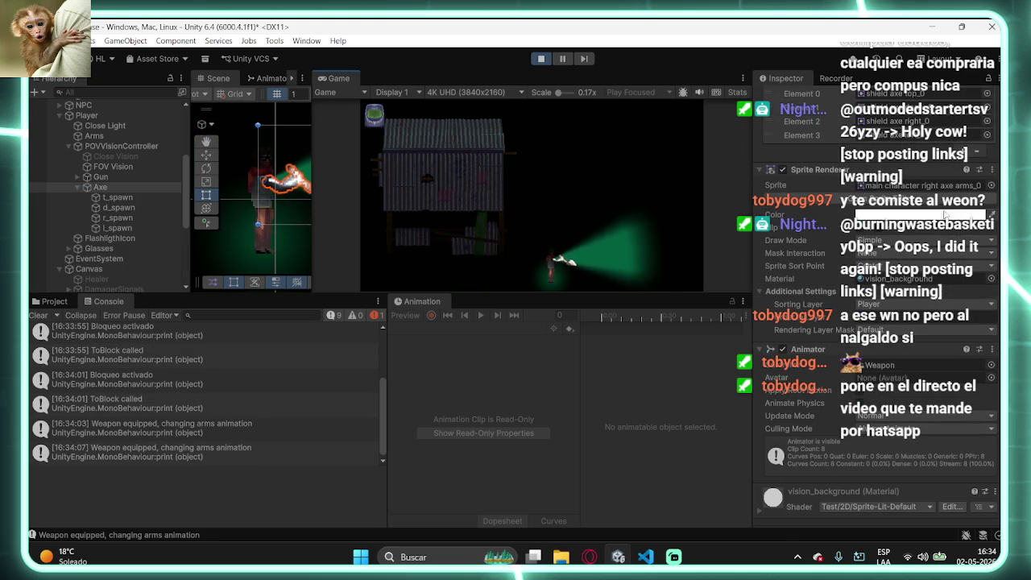
pyautogui.press('2')
pyautogui.press('2')
pyautogui.press('2')
pyautogui.press('2')
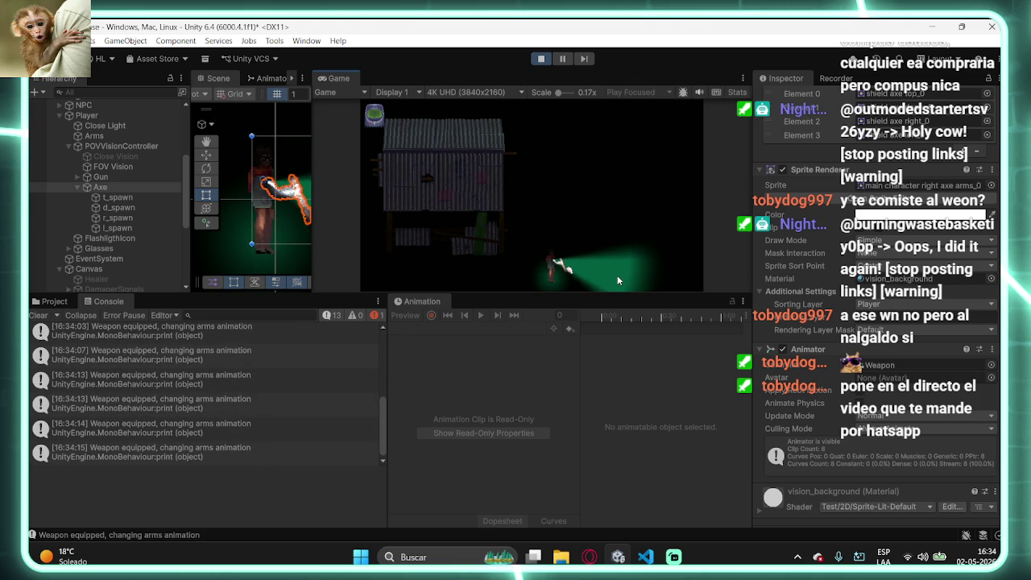
pyautogui.rightClick(618, 280)
pyautogui.rightClick(618, 280)
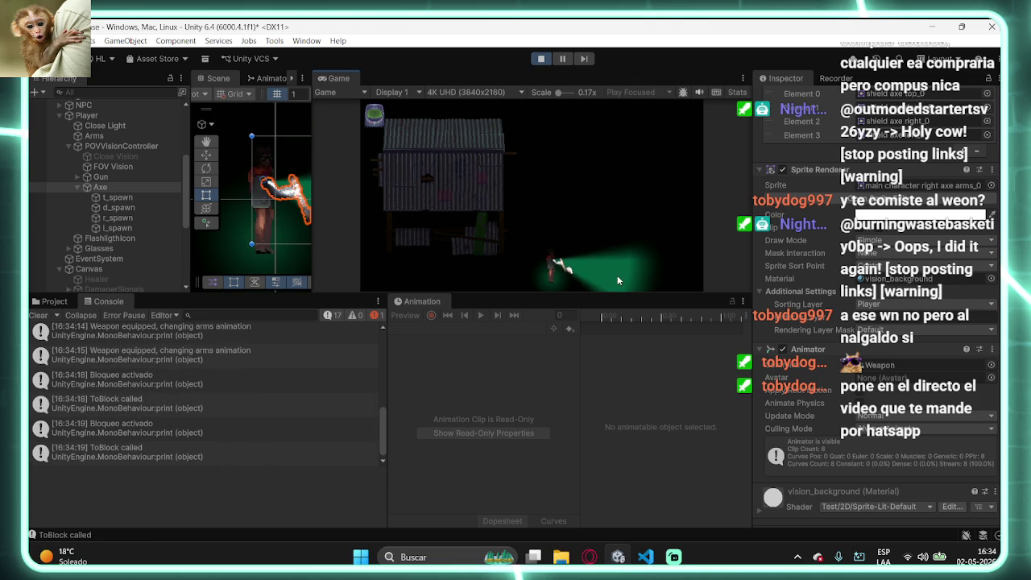
pyautogui.click(541, 58)
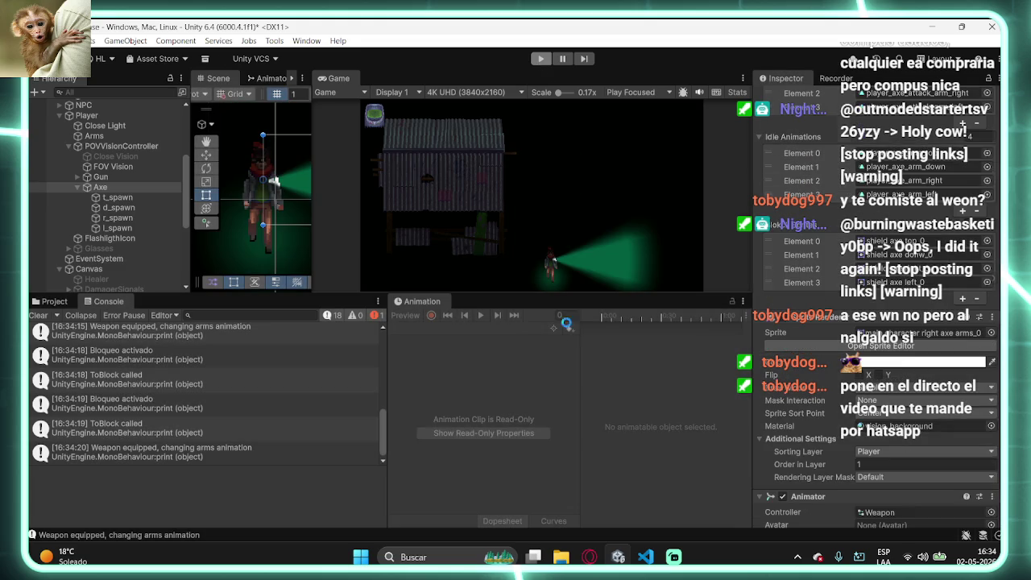
pyautogui.click(646, 556)
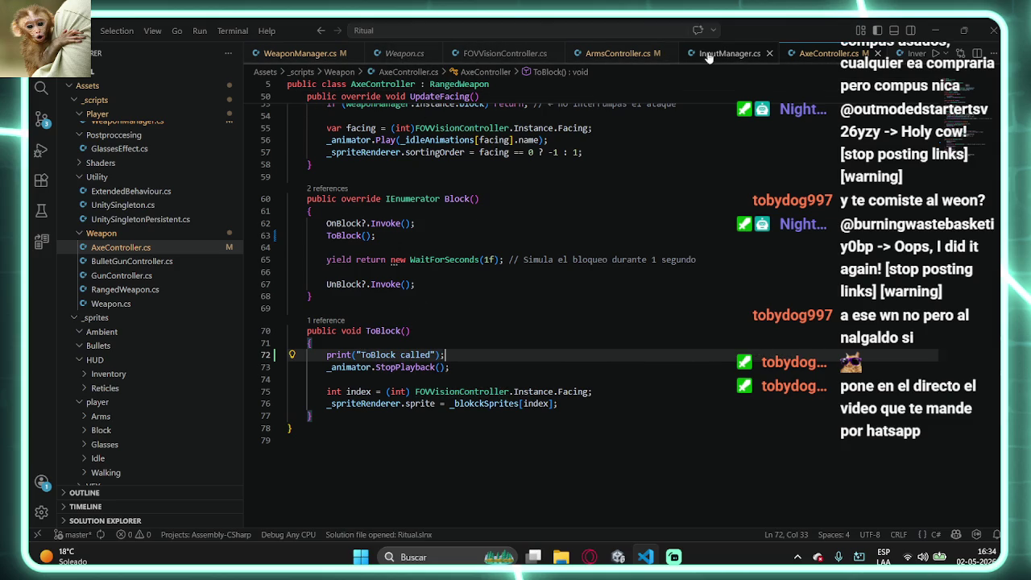
pyautogui.click(904, 55)
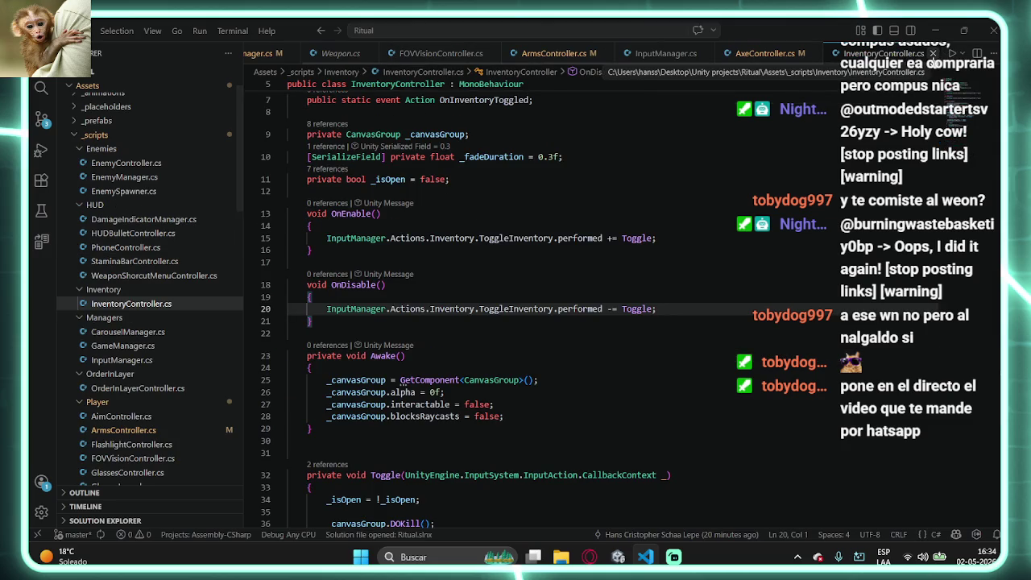
pyautogui.click(763, 53)
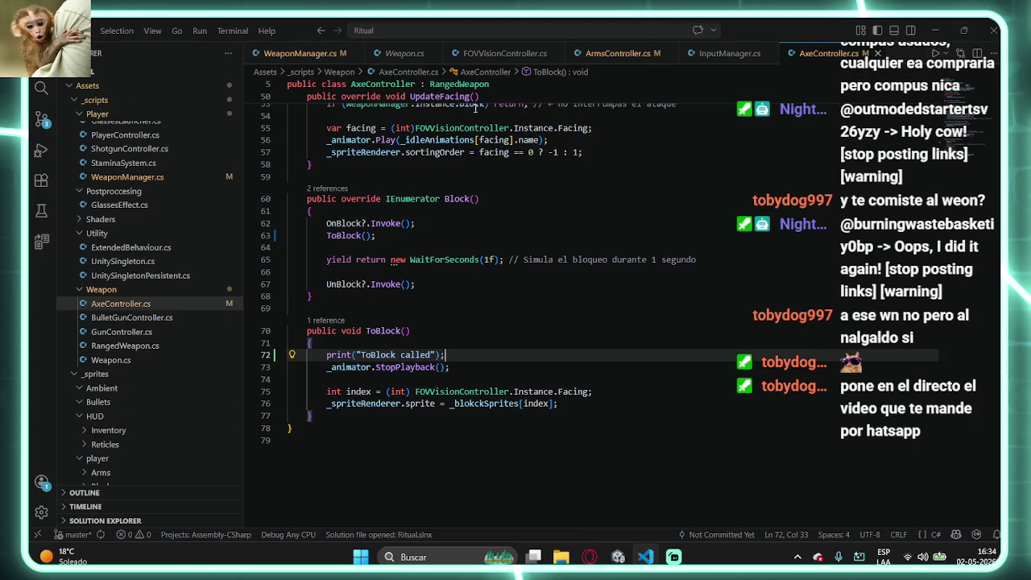
pyautogui.click(934, 30)
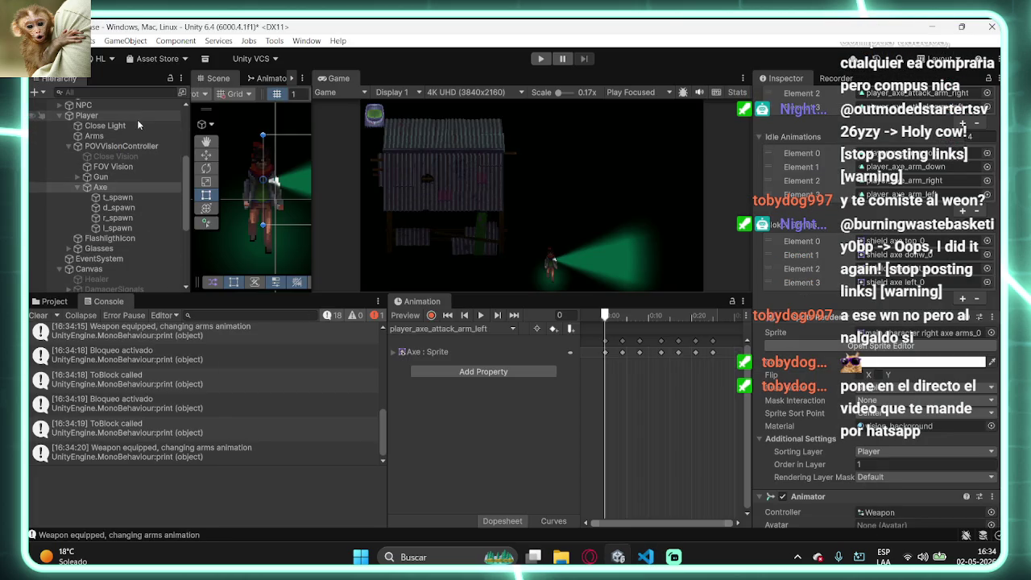
pyautogui.click(86, 115)
pyautogui.scroll(-5, 868, 324)
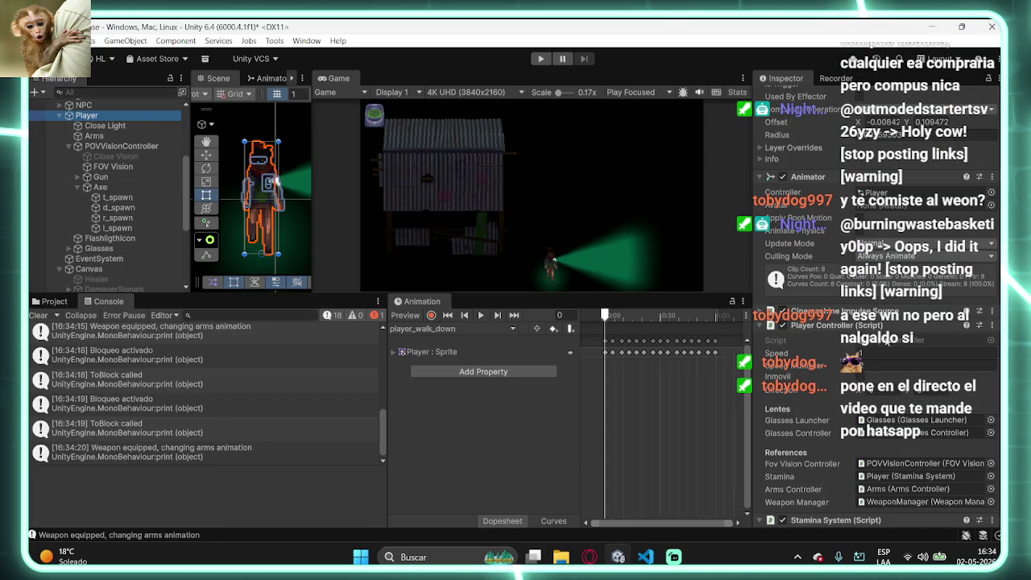
pyautogui.doubleClick(888, 339)
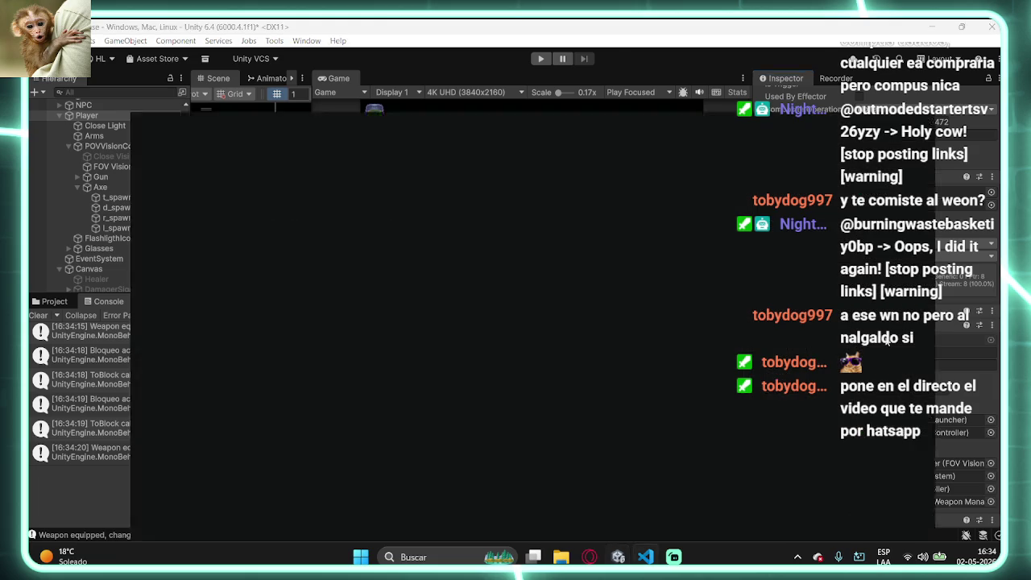
pyautogui.scroll(-6, 683, 406)
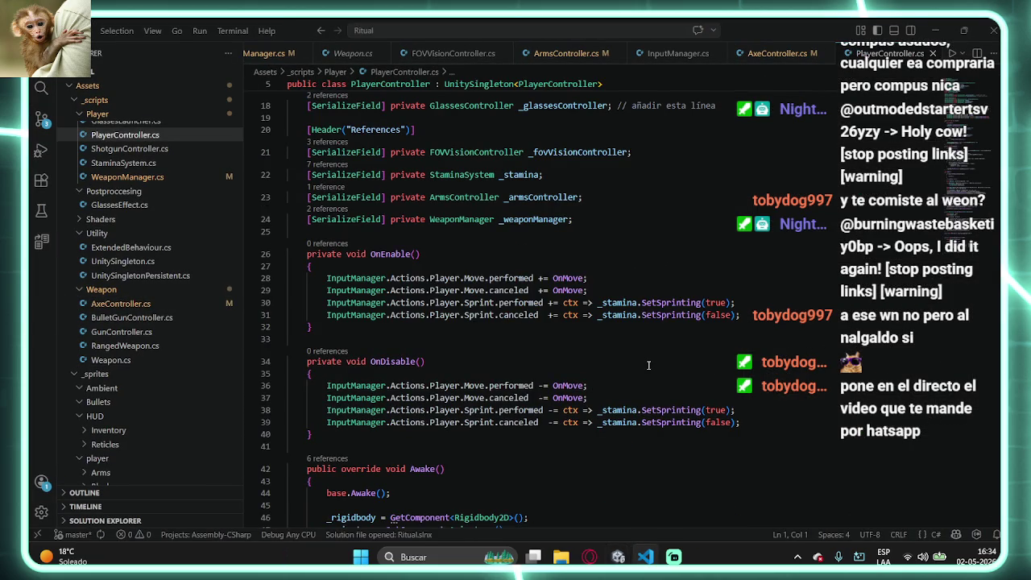
pyautogui.scroll(-2, 648, 365)
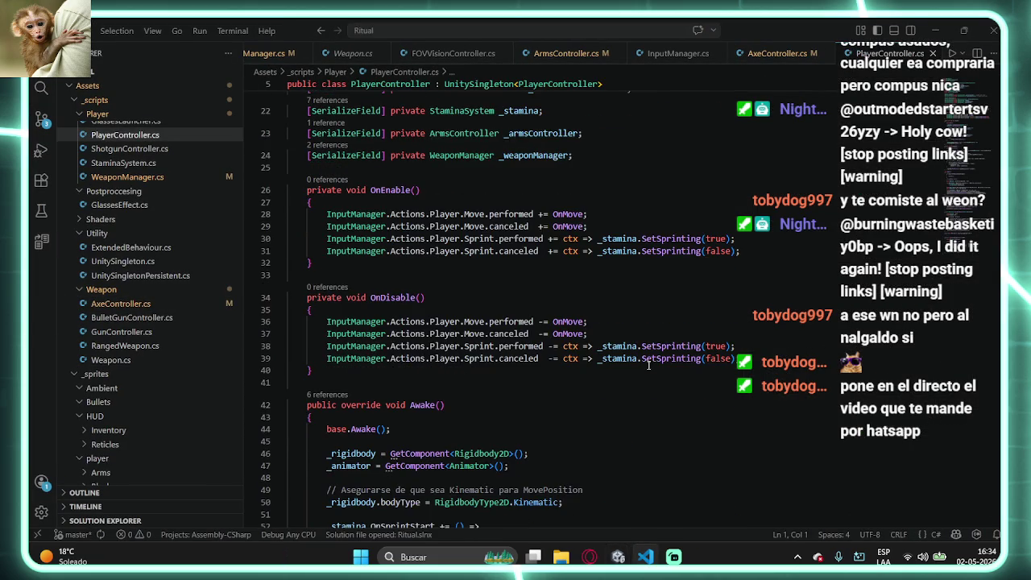
pyautogui.scroll(-3, 668, 369)
pyautogui.scroll(-3, 610, 365)
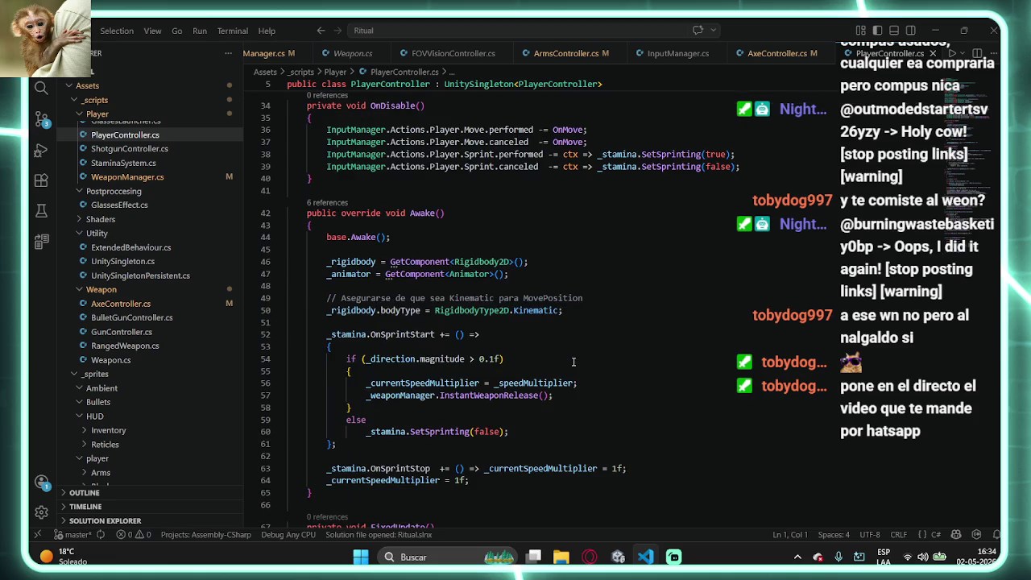
pyautogui.scroll(-1, 572, 362)
pyautogui.scroll(-2, 572, 362)
pyautogui.scroll(13, 526, 325)
pyautogui.scroll(3, 526, 324)
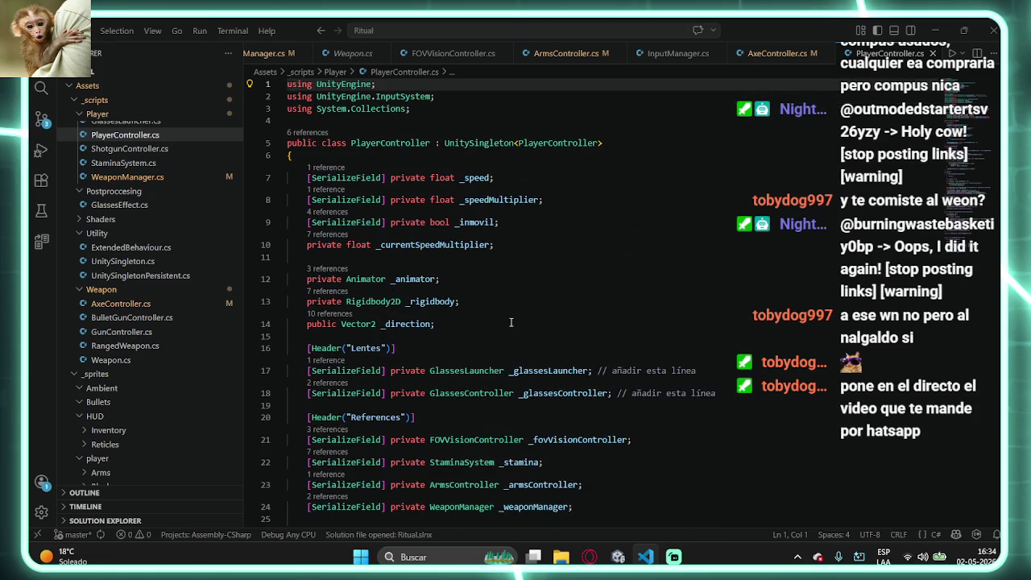
# - Find all references to the _inmovil field and jump to its check in FixedUpdate
pyautogui.click(484, 221)
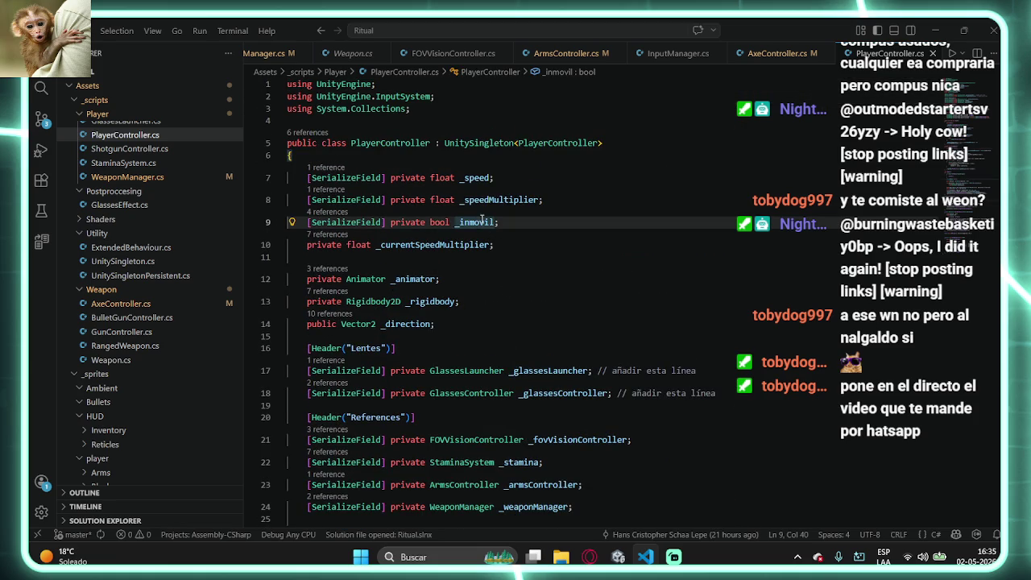
pyautogui.doubleClick(483, 221)
pyautogui.rightClick(483, 222)
pyautogui.moveTo(531, 229)
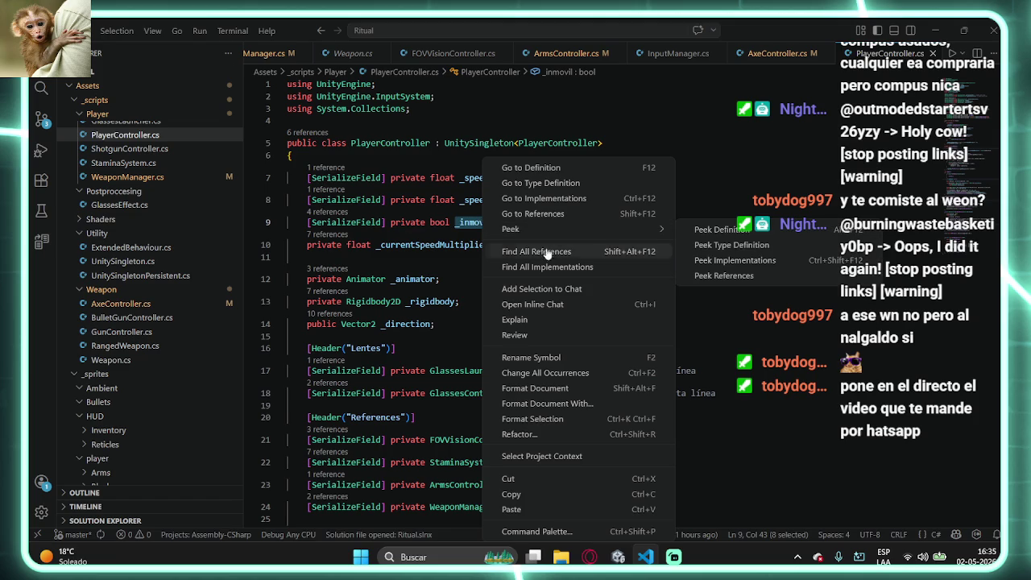
pyautogui.click(551, 260)
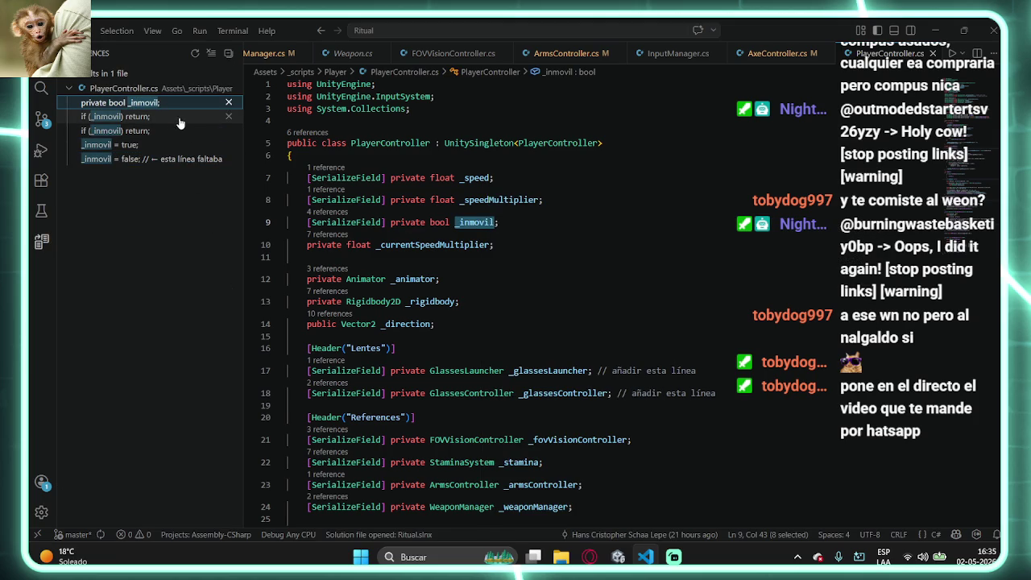
pyautogui.click(180, 121)
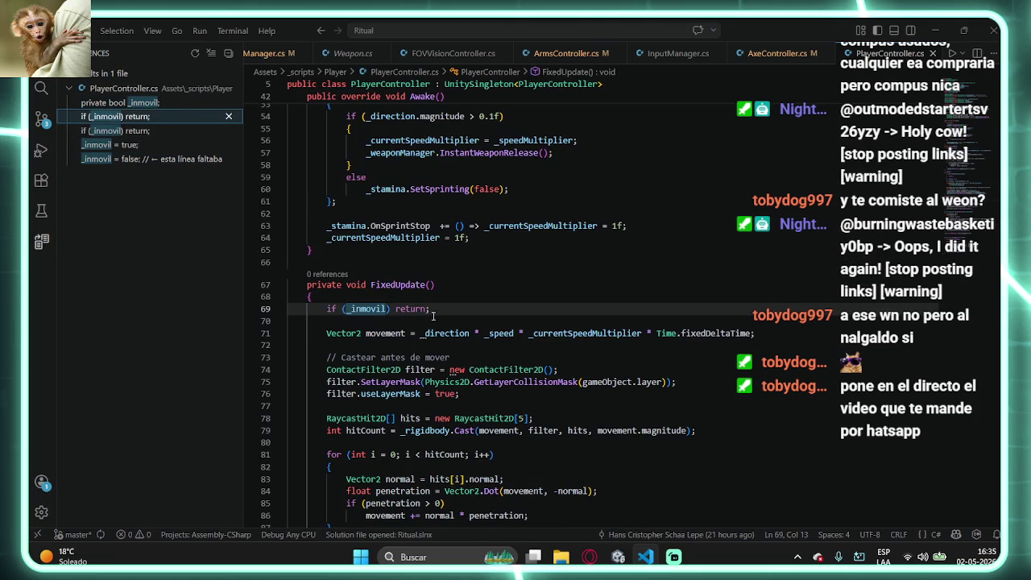
# - Add '|| _weaponManager.block' to the _inmovil checks on lines 69 and 99 via Copilot suggestions
pyautogui.click(384, 310)
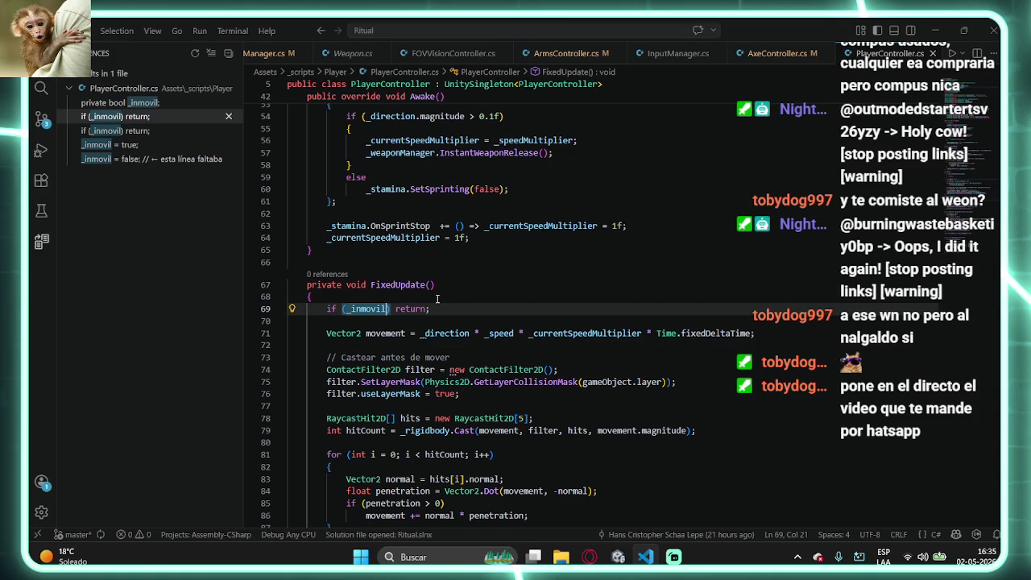
pyautogui.write('||')
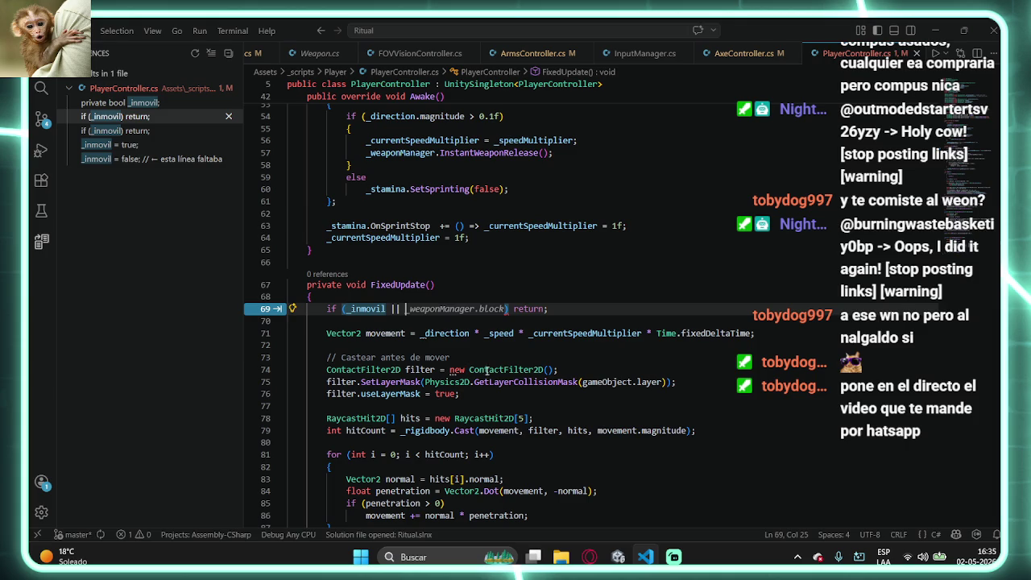
pyautogui.press('Tab')
pyautogui.scroll(-8, 492, 354)
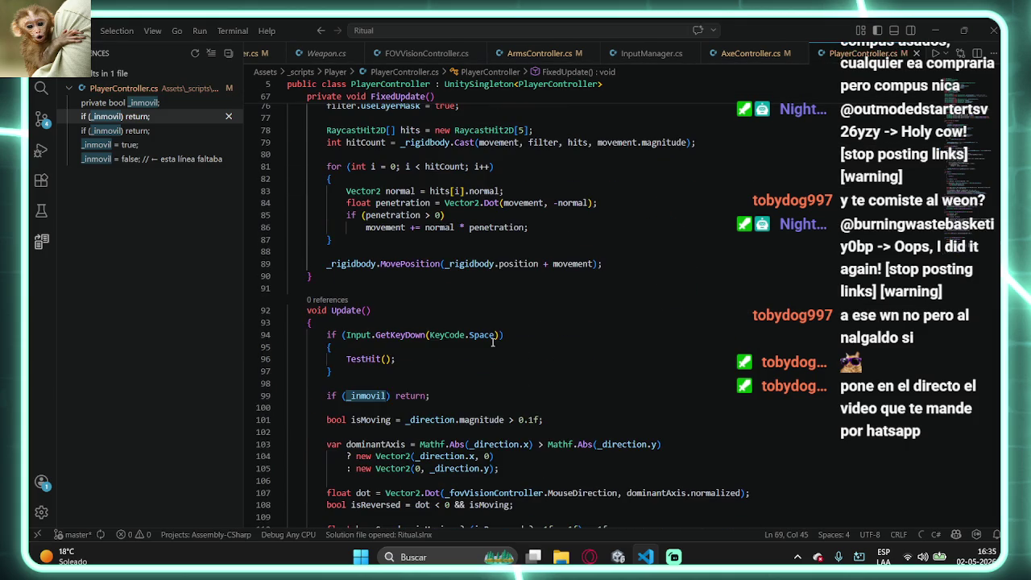
pyautogui.press('Tab')
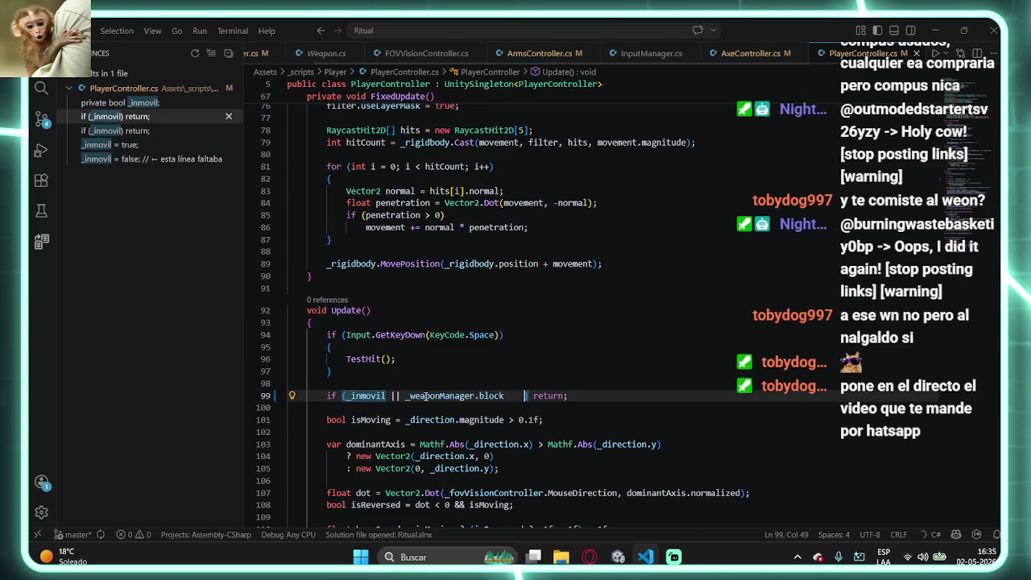
pyautogui.hotkey('shift', 'Tab')
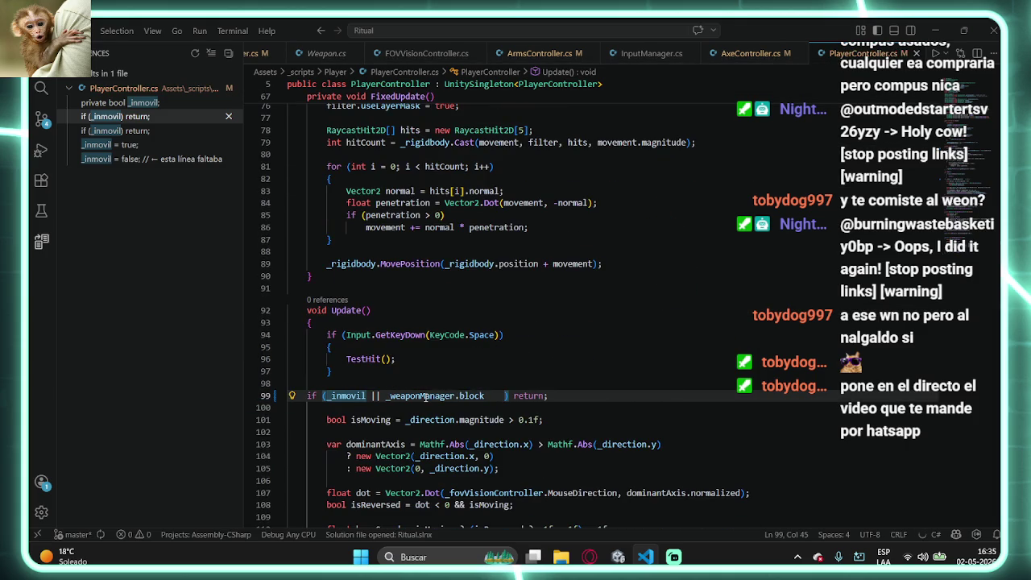
# - Review TestHit and the edited Update and FixedUpdate checks, then return to Unity to recompile
pyautogui.scroll(-12, 483, 406)
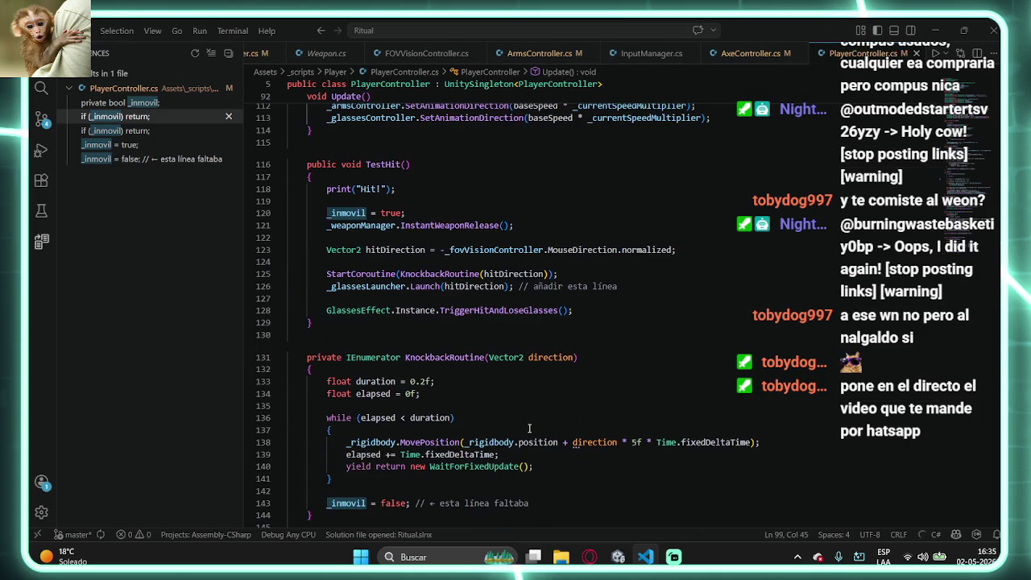
pyautogui.click(346, 213)
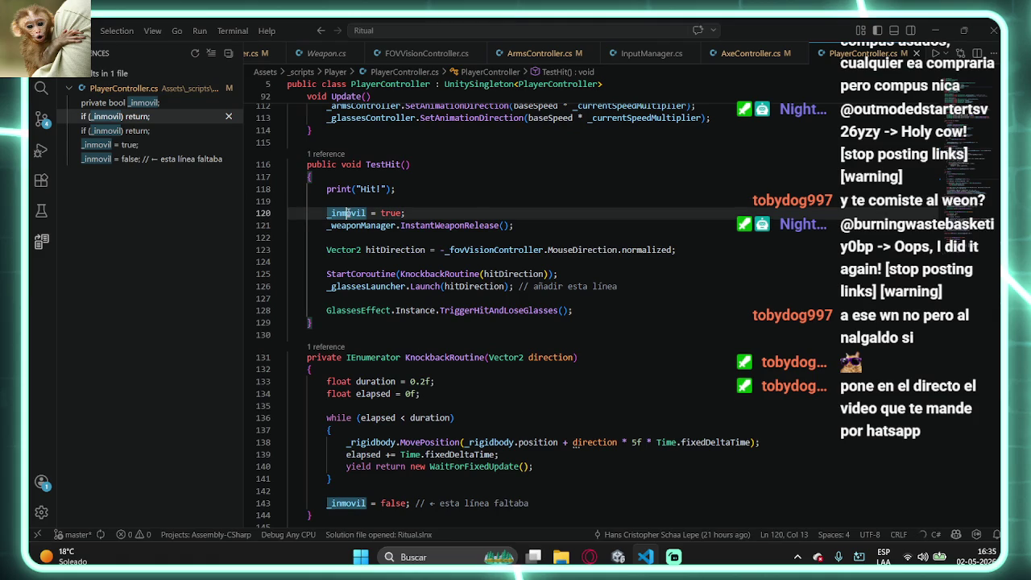
pyautogui.scroll(-1, 376, 232)
pyautogui.scroll(-3, 376, 232)
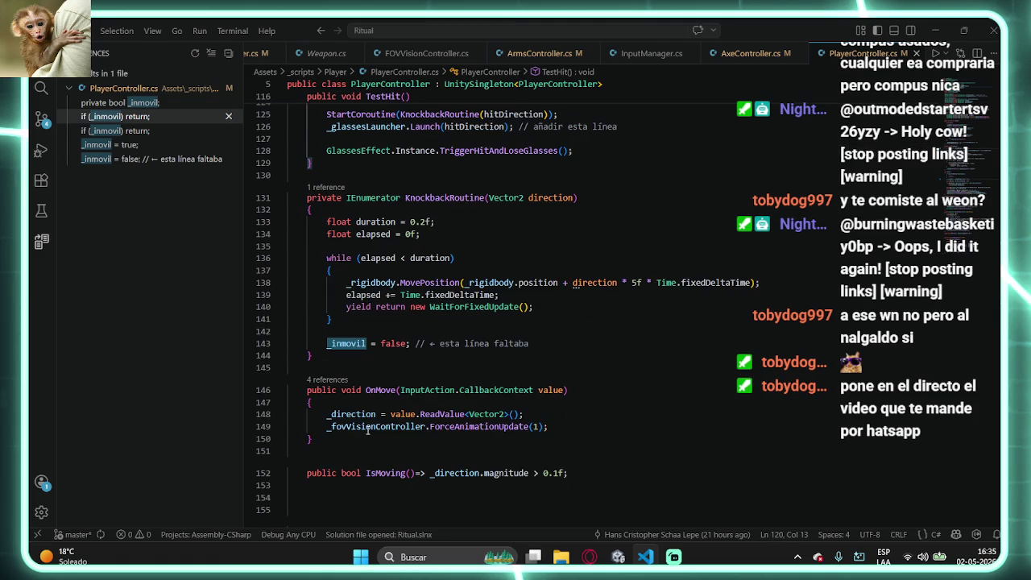
pyautogui.click(135, 130)
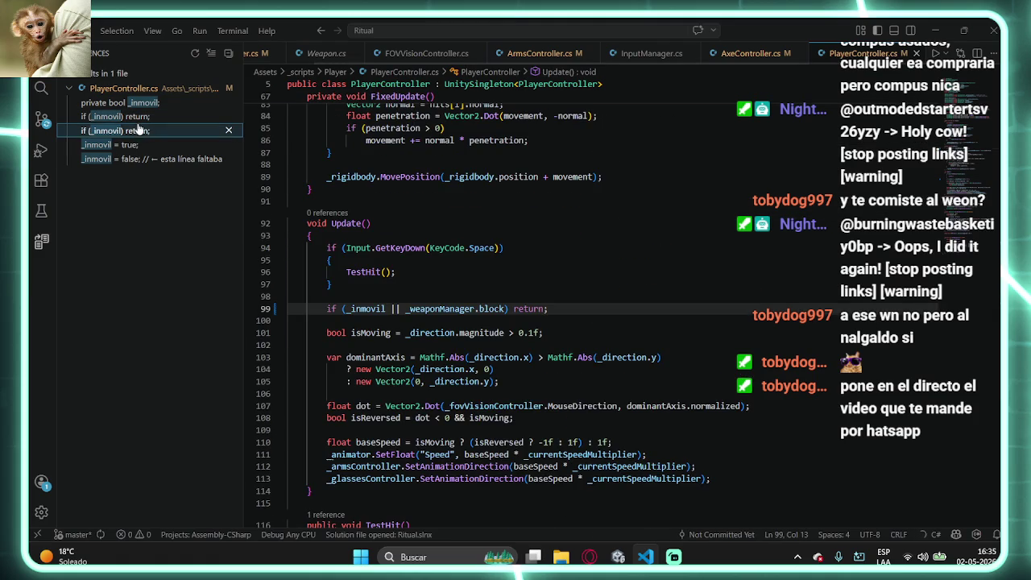
pyautogui.click(137, 117)
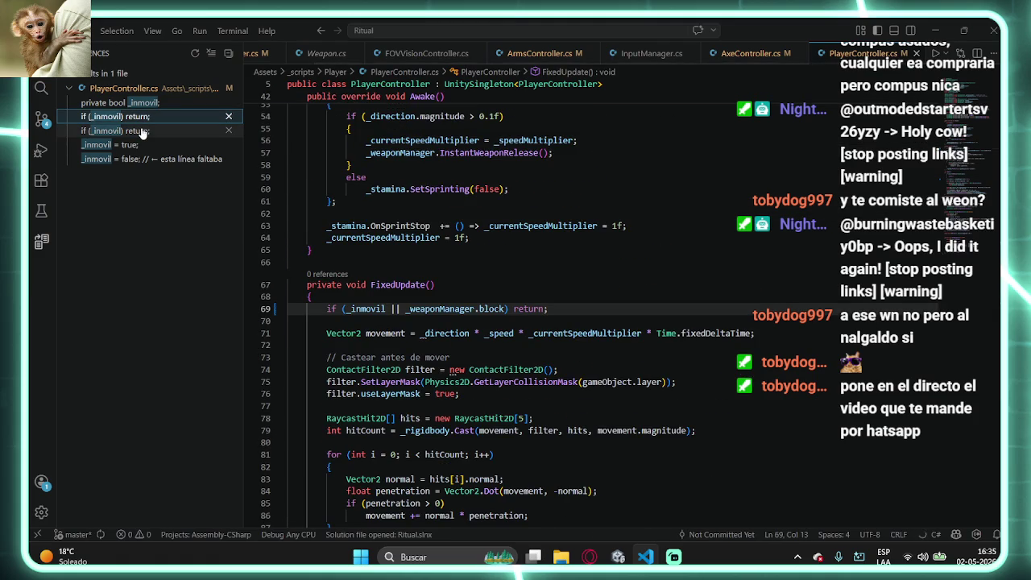
pyautogui.click(142, 131)
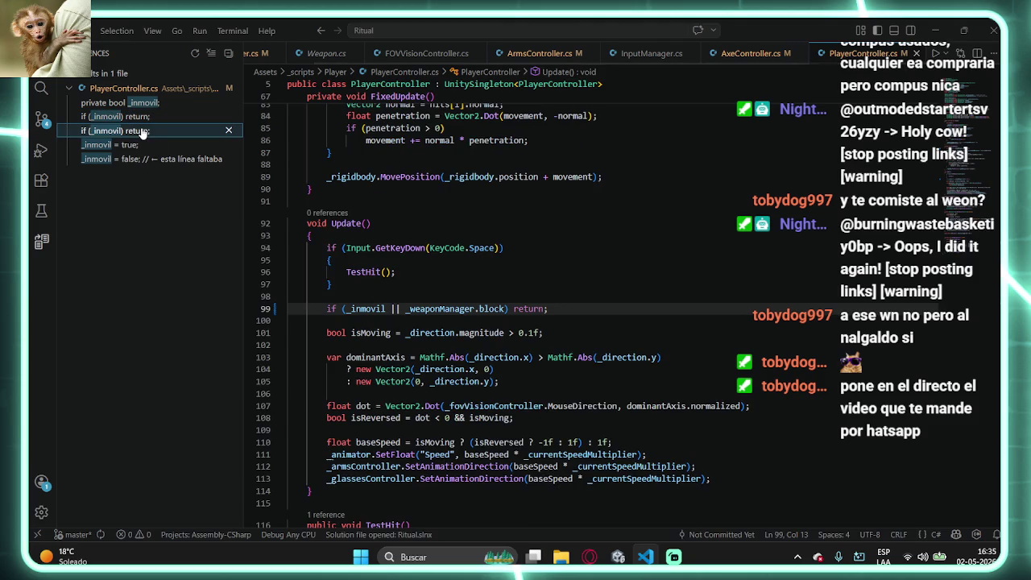
pyautogui.click(129, 117)
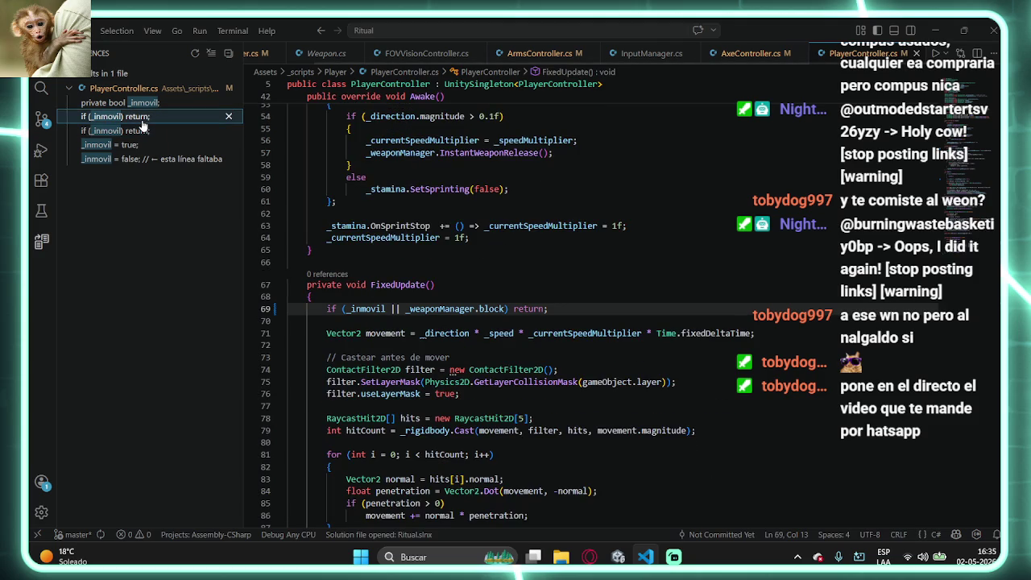
pyautogui.click(935, 31)
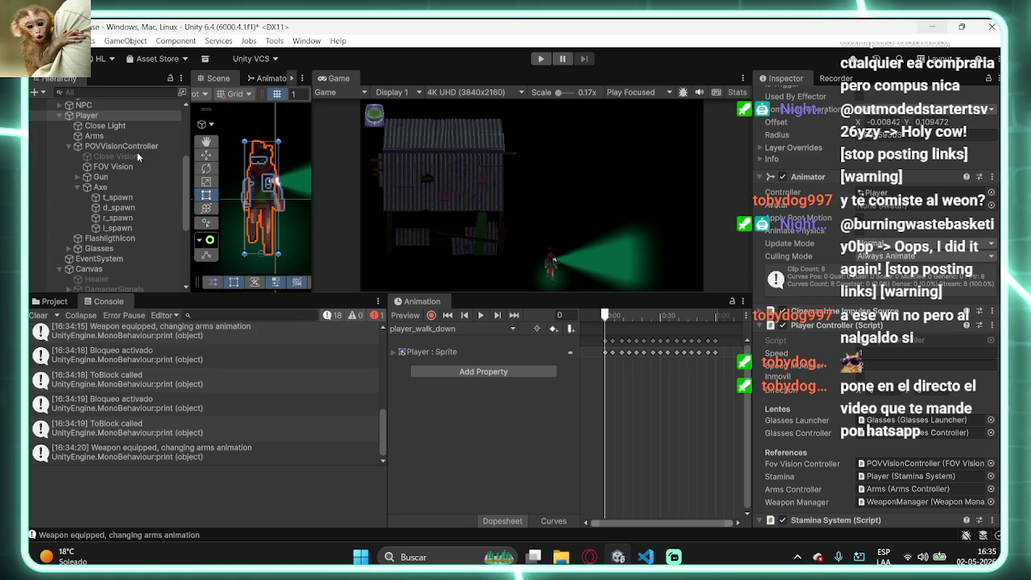
# - Select POVVisionController and open its FOVVisionController script in Visual Studio Code
pyautogui.click(142, 146)
pyautogui.click(881, 208)
pyautogui.doubleClick(881, 208)
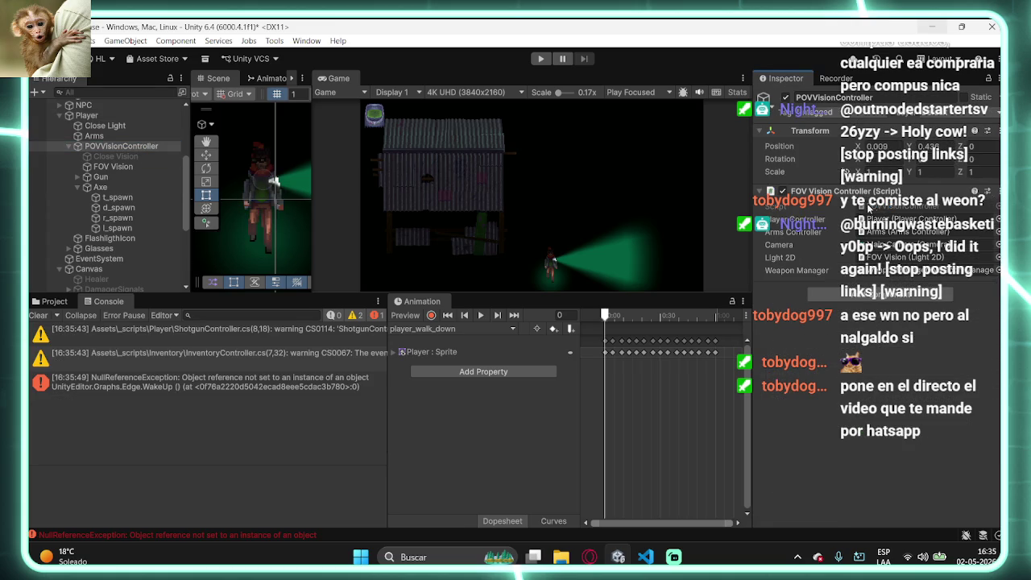
pyautogui.scroll(-10, 540, 367)
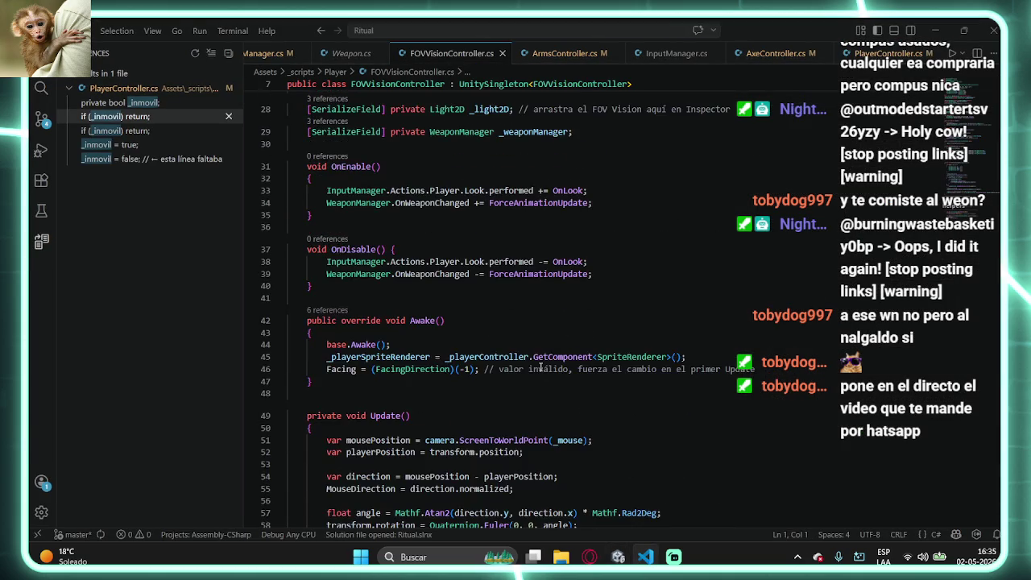
pyautogui.scroll(-5, 540, 368)
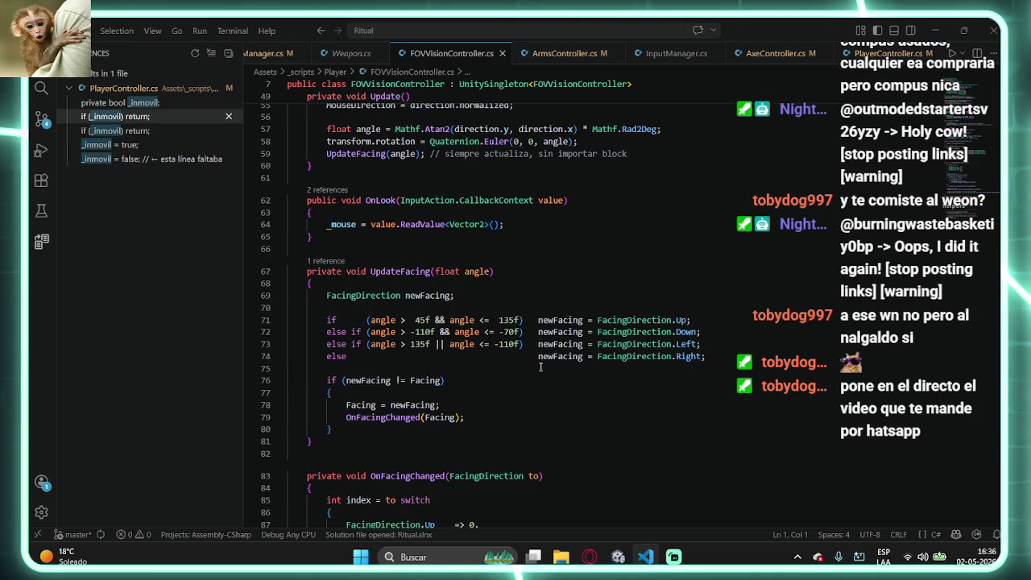
pyautogui.scroll(-5, 541, 368)
pyautogui.scroll(-6, 540, 368)
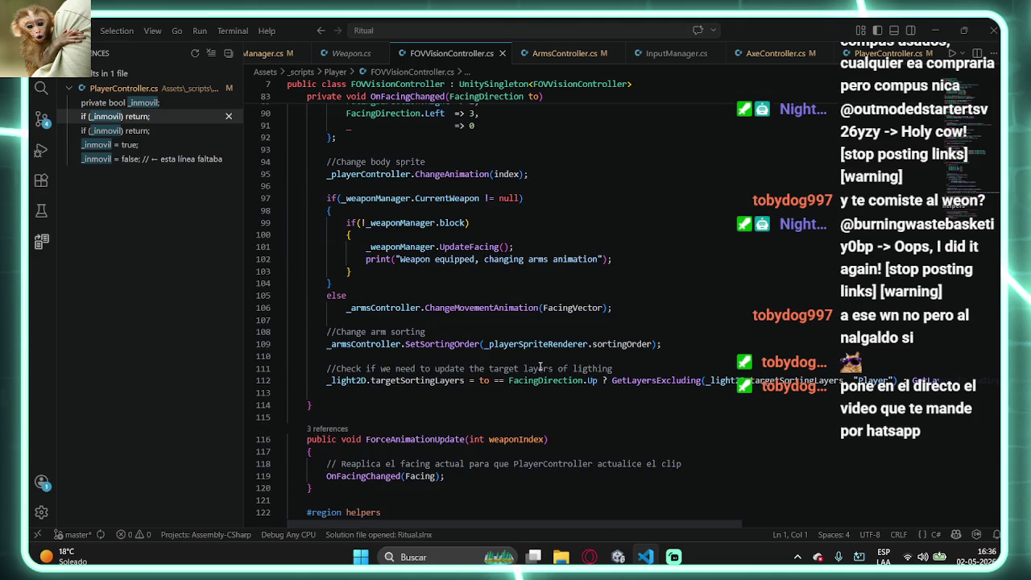
pyautogui.scroll(-10, 464, 234)
pyautogui.scroll(10, 483, 331)
pyautogui.scroll(3, 483, 331)
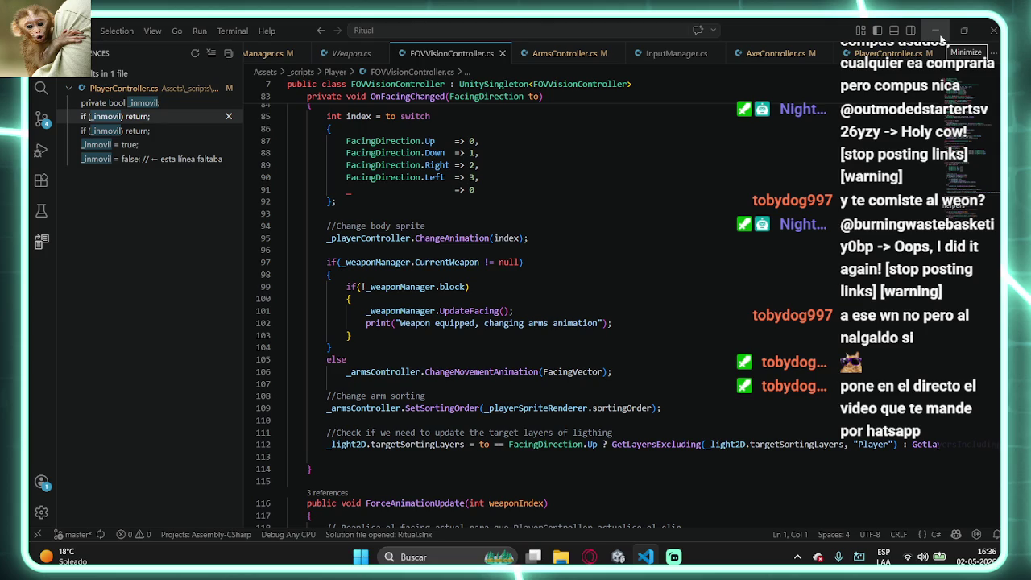
# - Back in Unity, clear the Console messages and start Play Mode
pyautogui.click(938, 36)
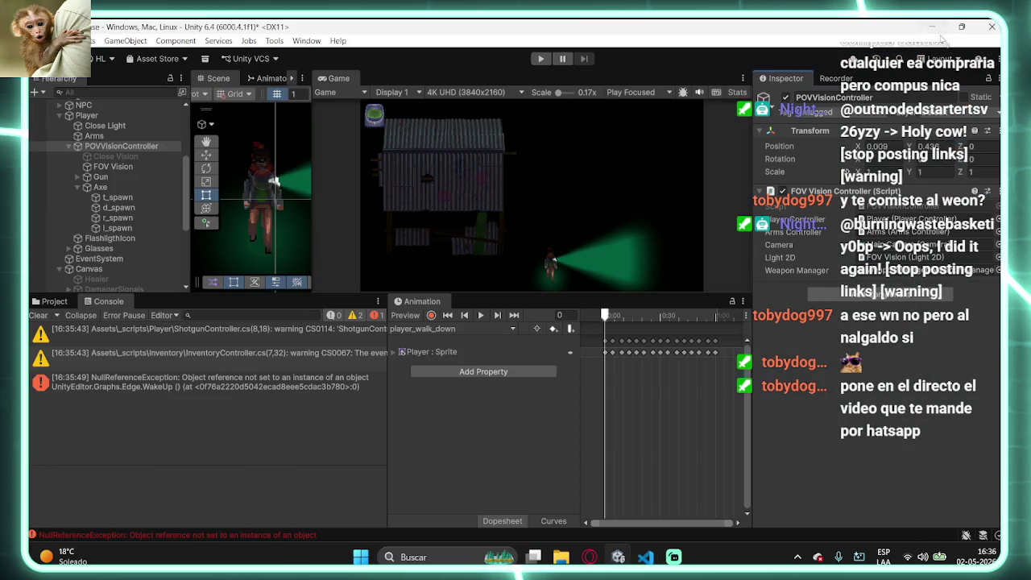
pyautogui.click(38, 314)
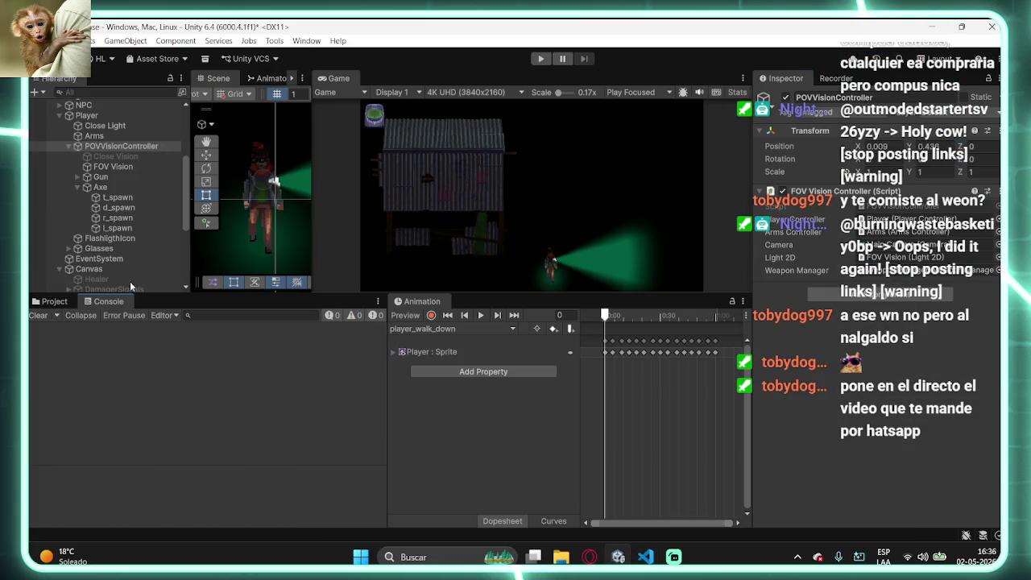
pyautogui.click(543, 61)
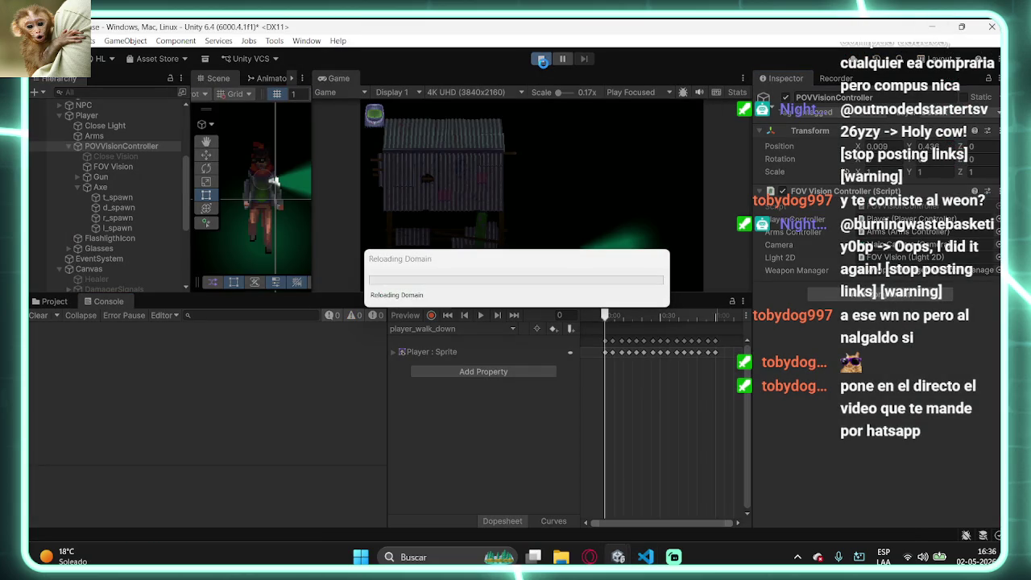
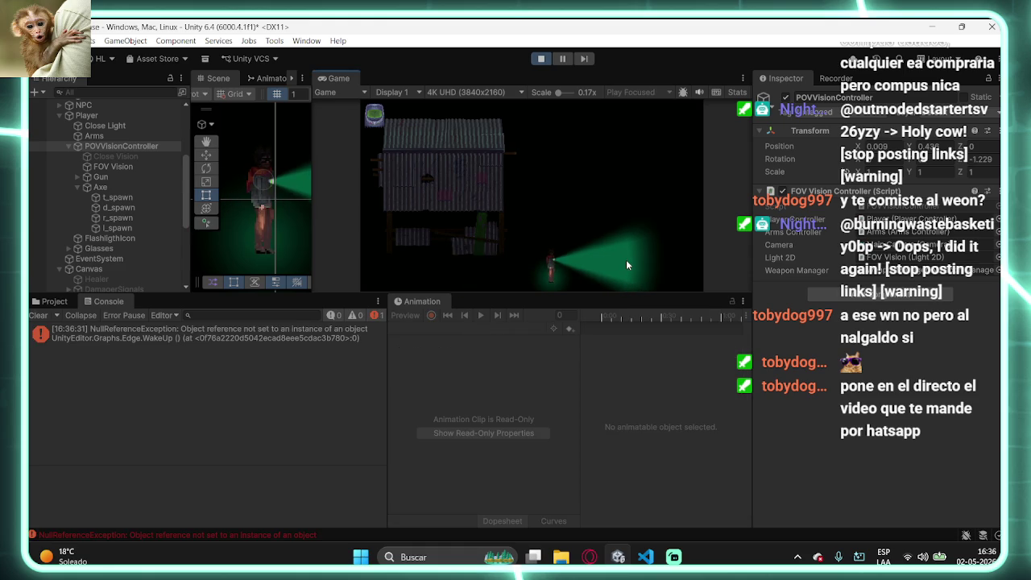
# - Equip the axe with key 1 and block six times, watching the Console's block messages, then stop the game
pyautogui.press('1')
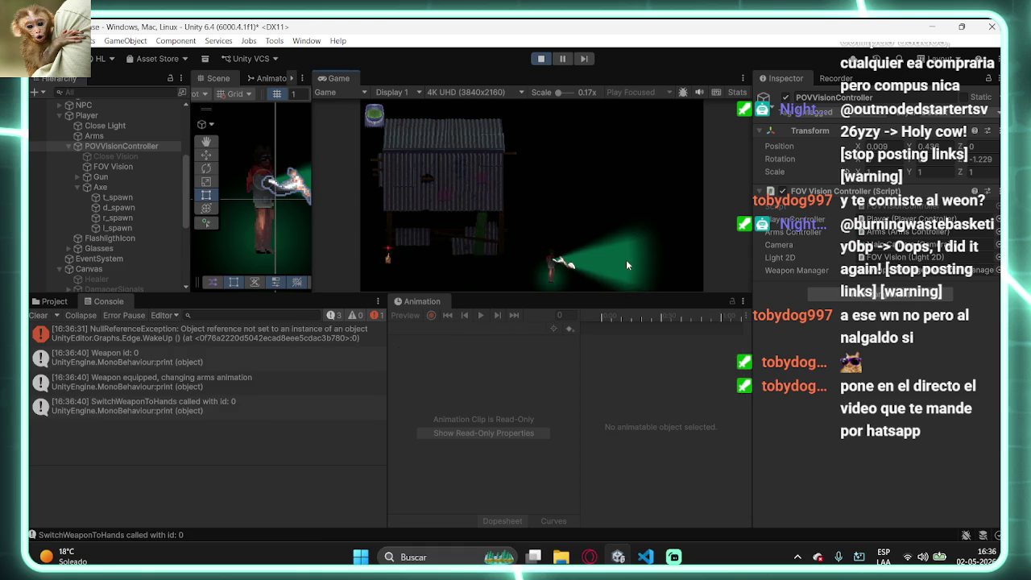
pyautogui.rightClick(626, 260)
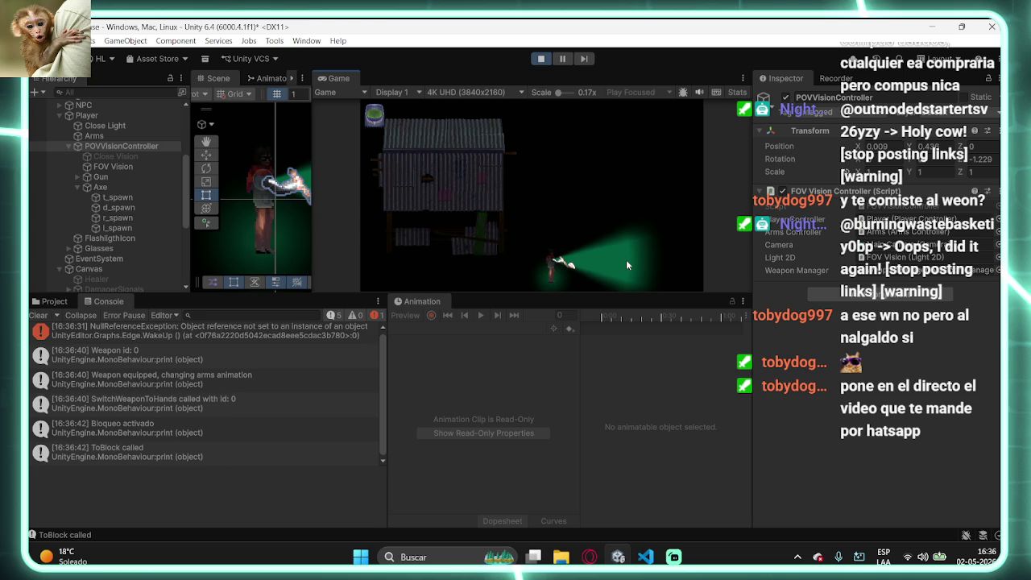
pyautogui.rightClick(626, 259)
pyautogui.rightClick(626, 265)
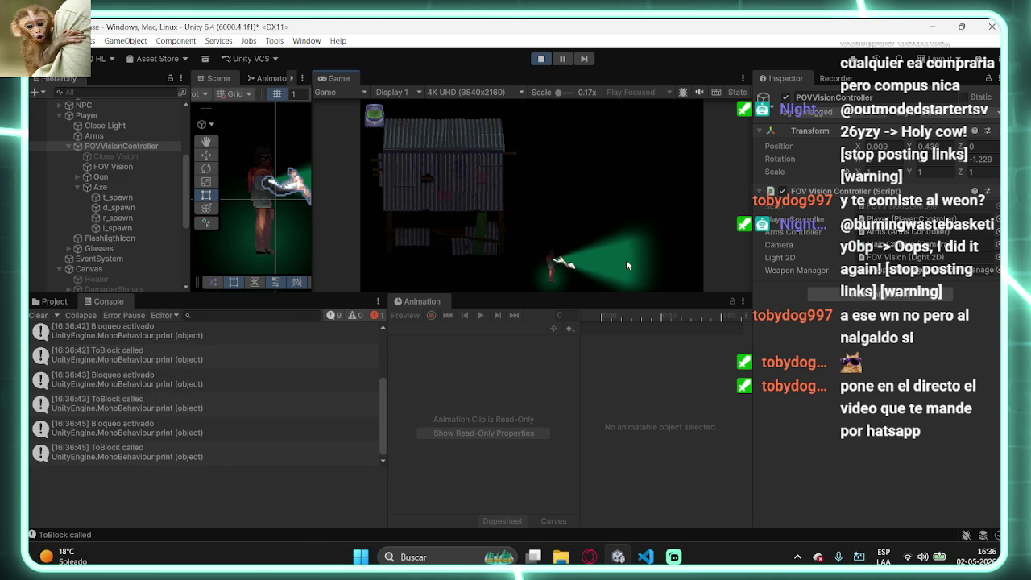
pyautogui.rightClick(627, 265)
pyautogui.rightClick(627, 265)
pyautogui.rightClick(626, 261)
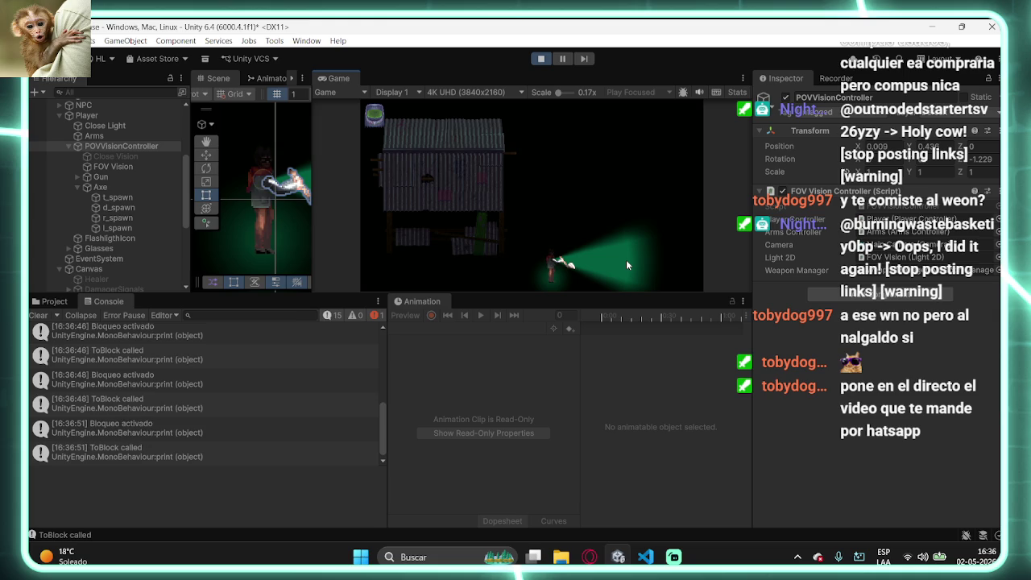
pyautogui.click(542, 60)
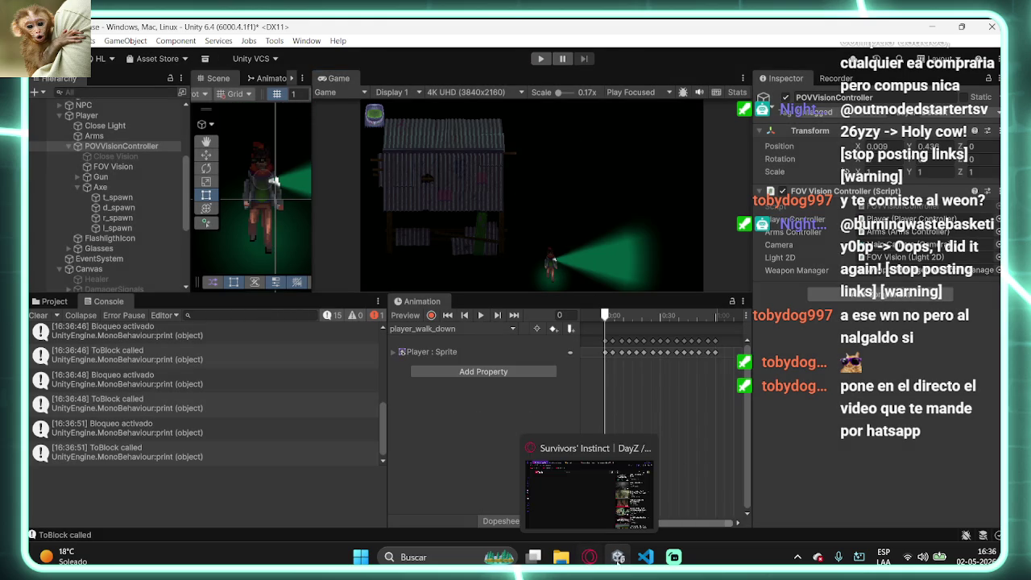
# - Select the Axe and locate its first block sprite, shield axe donw, in the Project assets
pyautogui.moveTo(646, 556)
pyautogui.click(100, 187)
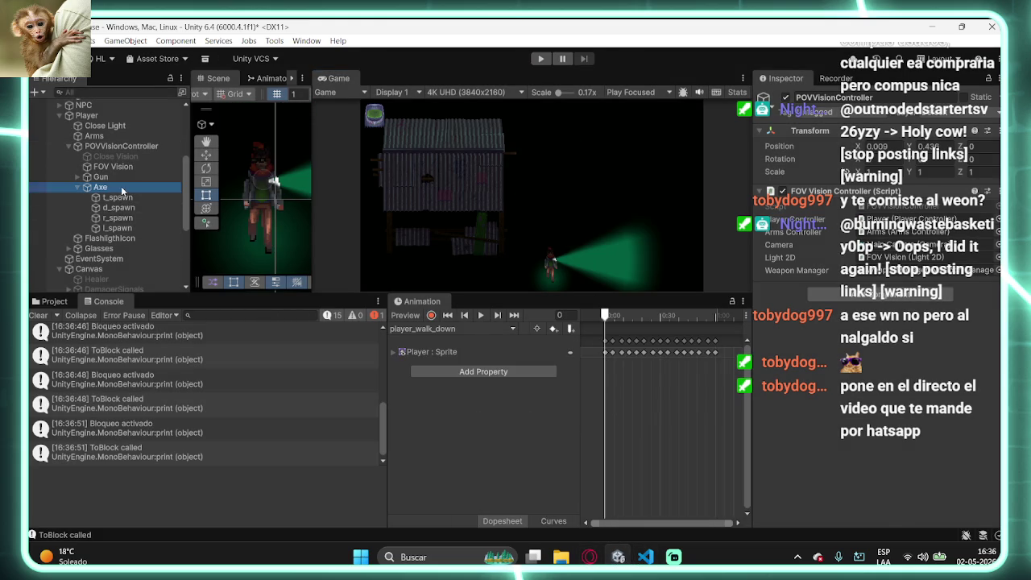
pyautogui.click(801, 266)
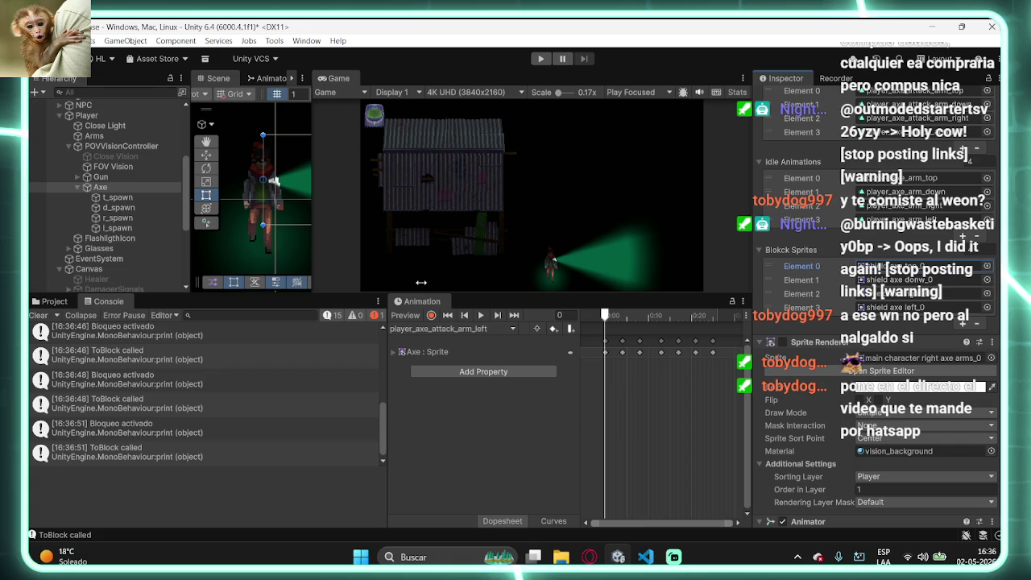
pyautogui.click(54, 301)
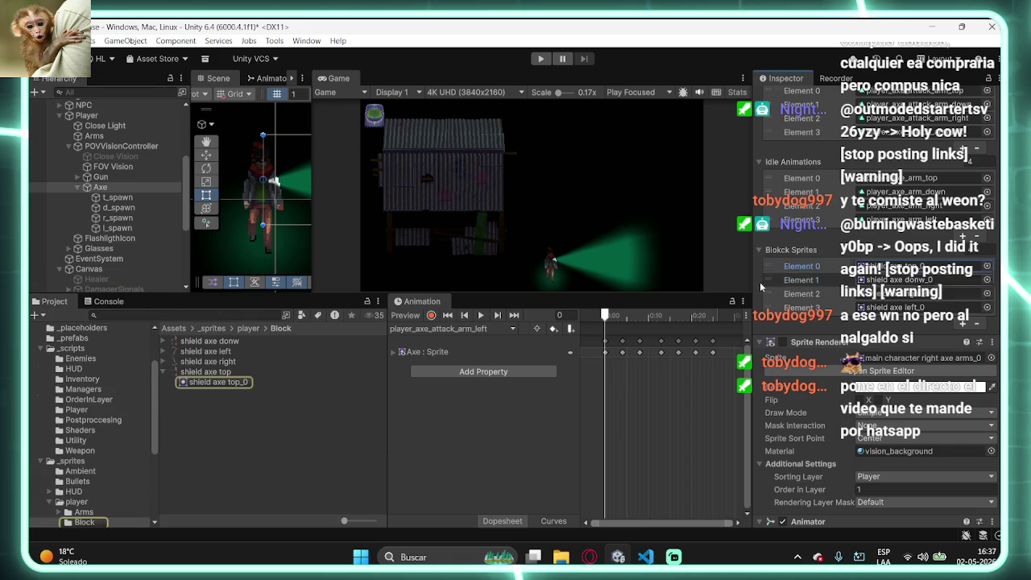
pyautogui.click(230, 342)
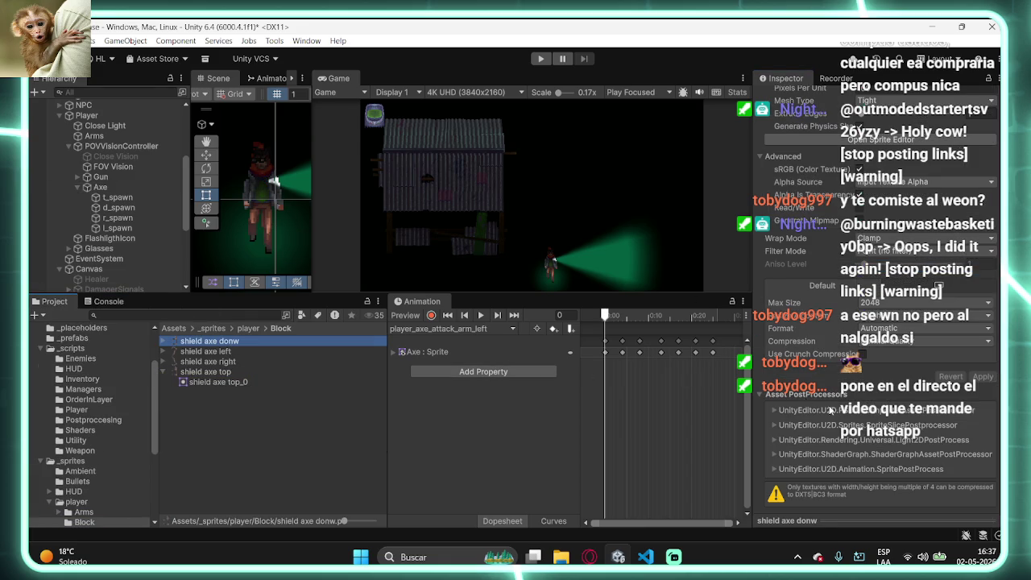
# - Check the shield axe donw sprite's slice and pivot in the Sprite Editor, then switch to VS Code
pyautogui.click(902, 233)
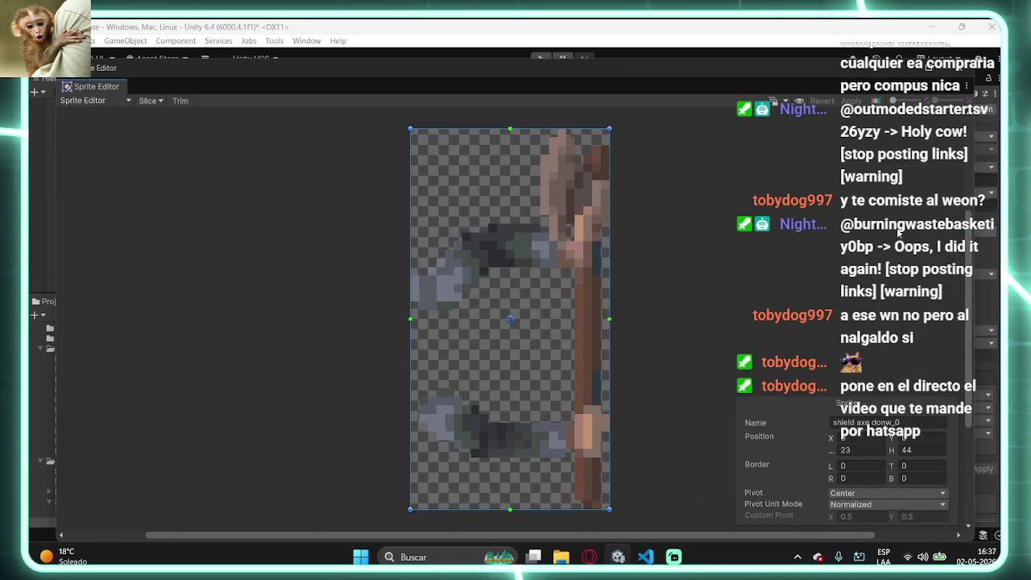
pyautogui.click(960, 68)
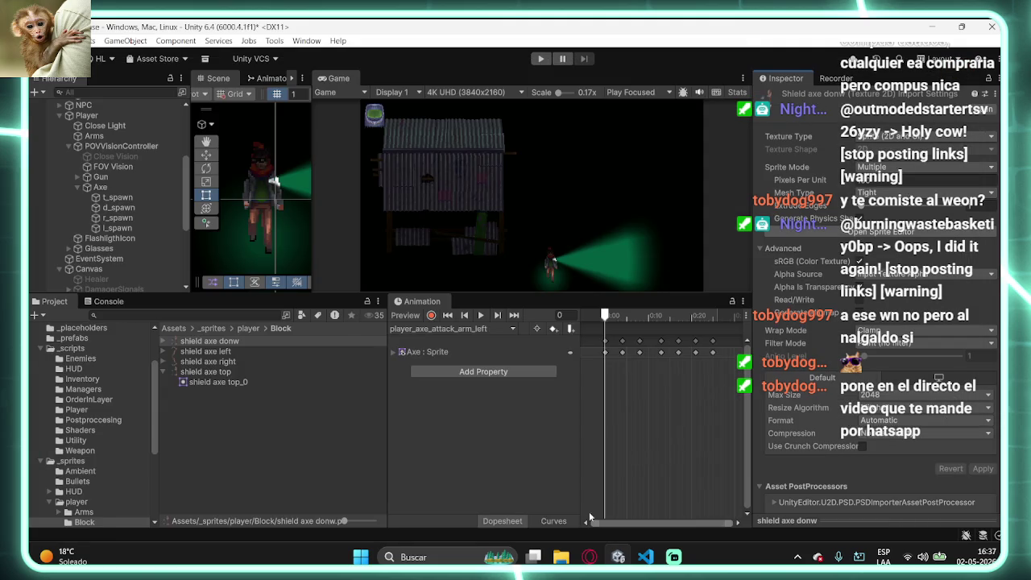
pyautogui.click(645, 557)
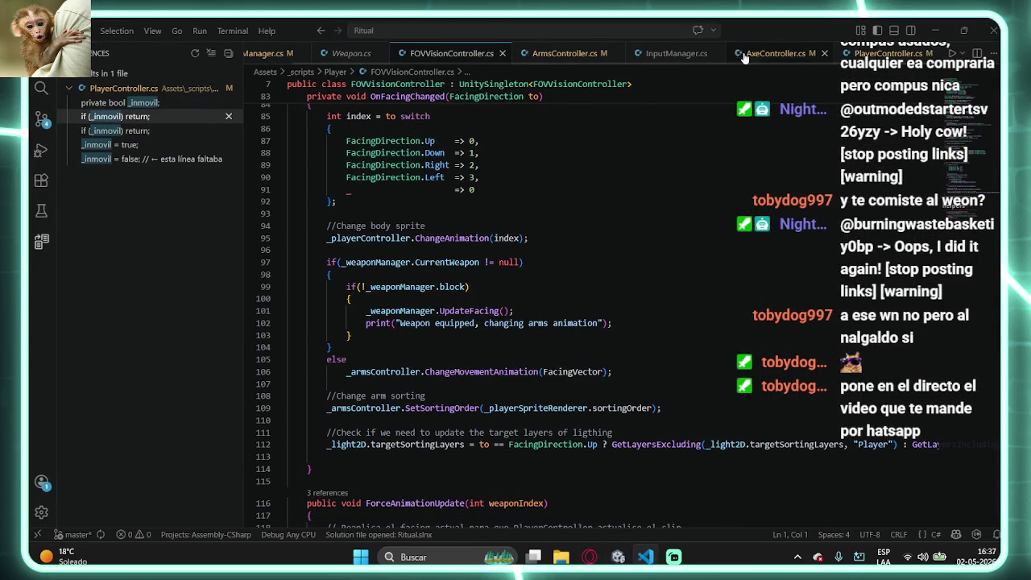
# - Select the whole AxeController script and open the Claude conversation in the browser
pyautogui.click(772, 53)
pyautogui.click(576, 316)
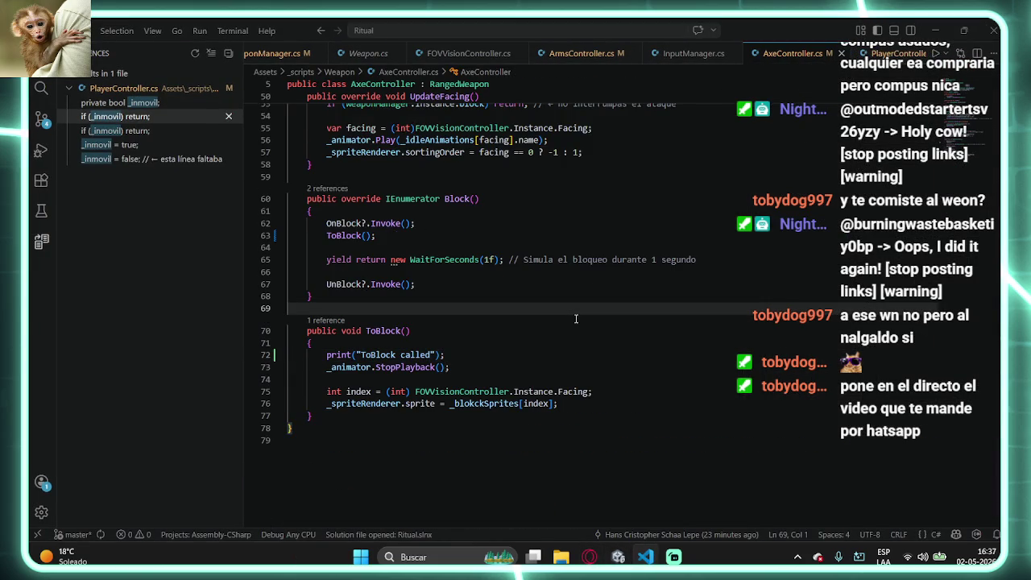
pyautogui.hotkey('ctrl', 'a')
pyautogui.click(590, 557)
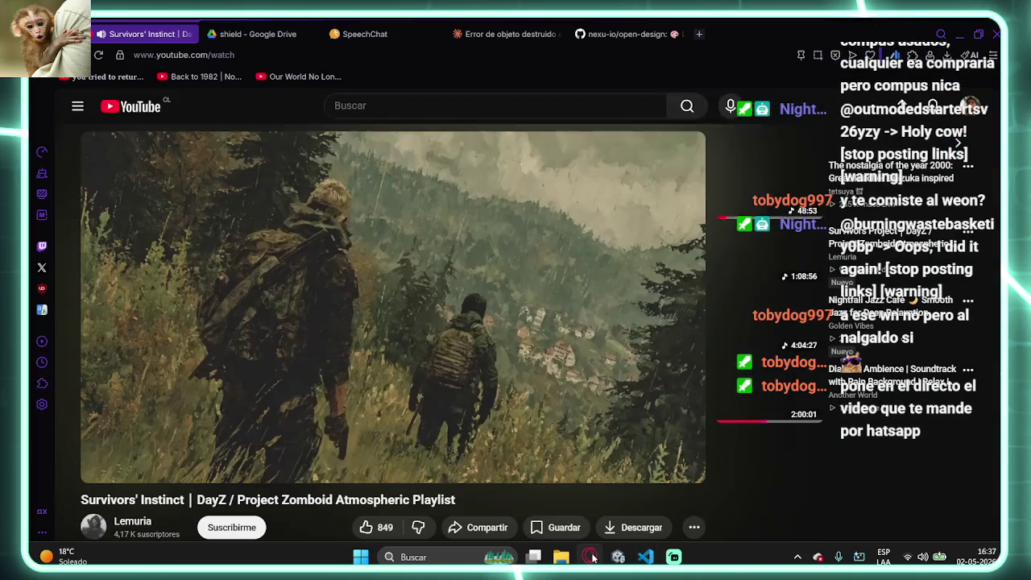
pyautogui.click(256, 32)
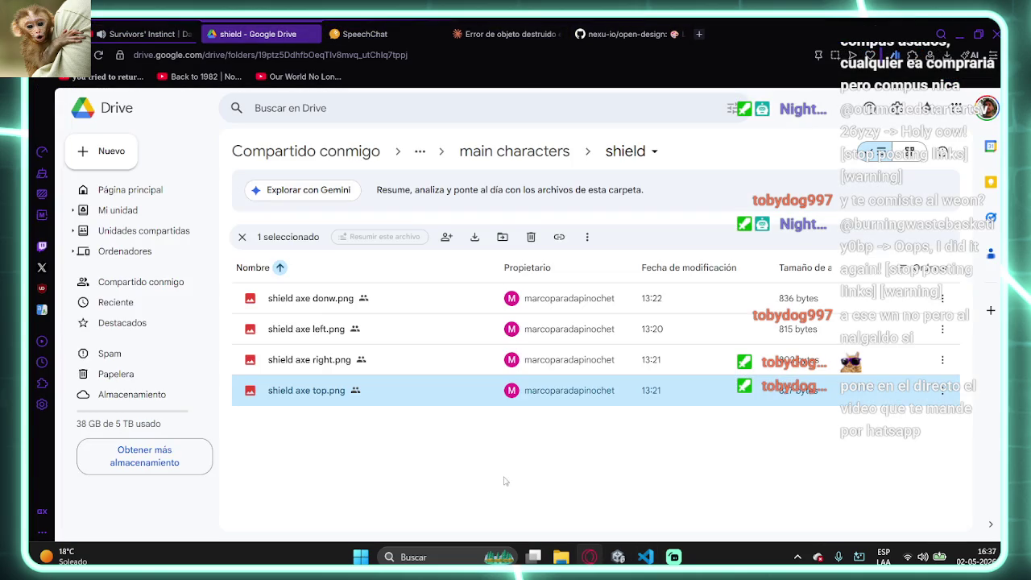
pyautogui.click(375, 34)
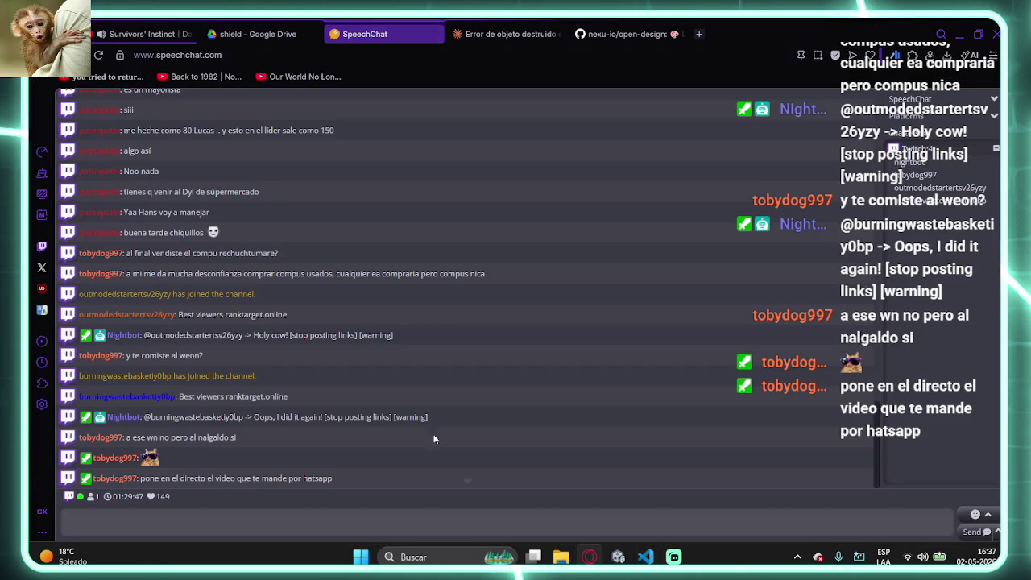
pyautogui.click(511, 35)
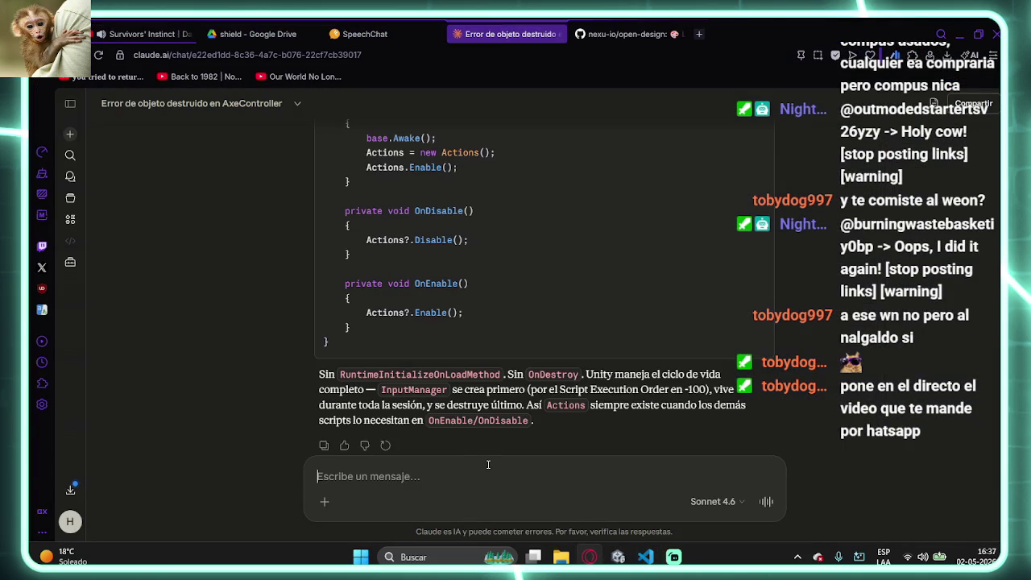
# - Ask Claude 'porque no me muestra el sprite correcto cuando hago block' with the AxeController code pasted
pyautogui.write('porque no para de ja')
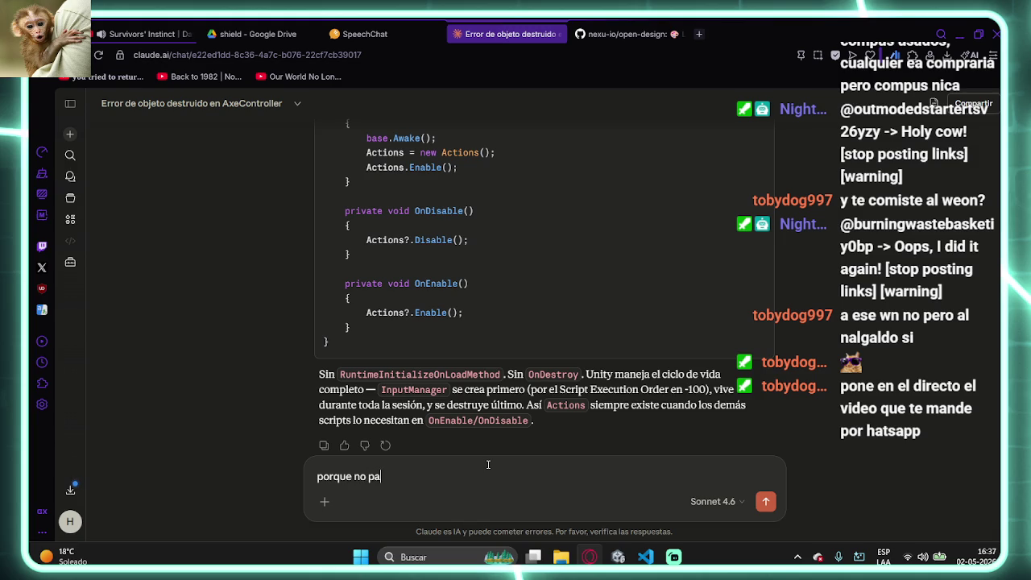
pyautogui.press('BackSpace')
pyautogui.press('BackSpace')
pyautogui.write('hacer la animacio')
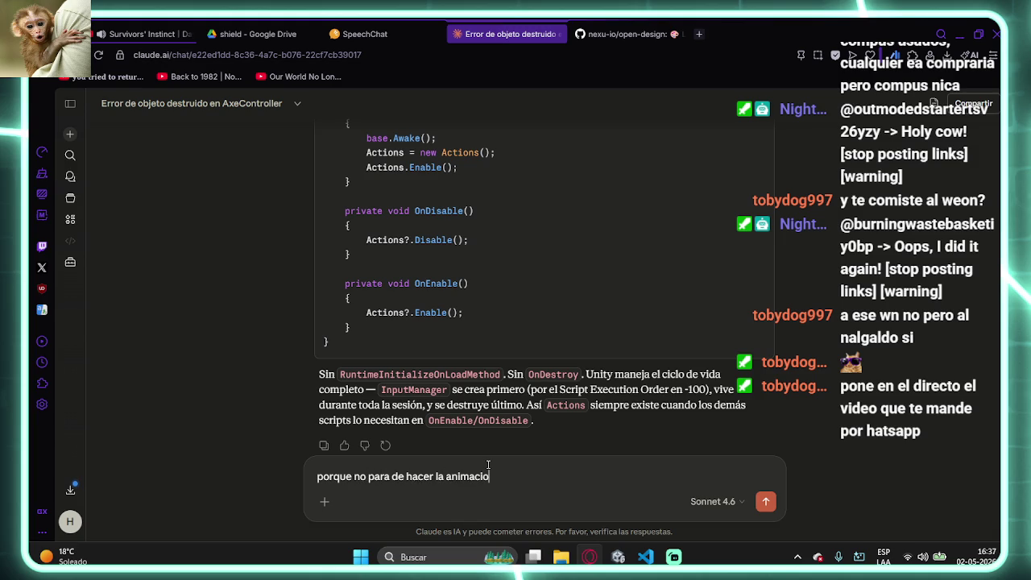
pyautogui.press('BackSpace')
pyautogui.press('BackSpace')
pyautogui.press('BackSpace')
pyautogui.press('BackSpace')
pyautogui.write('me ')
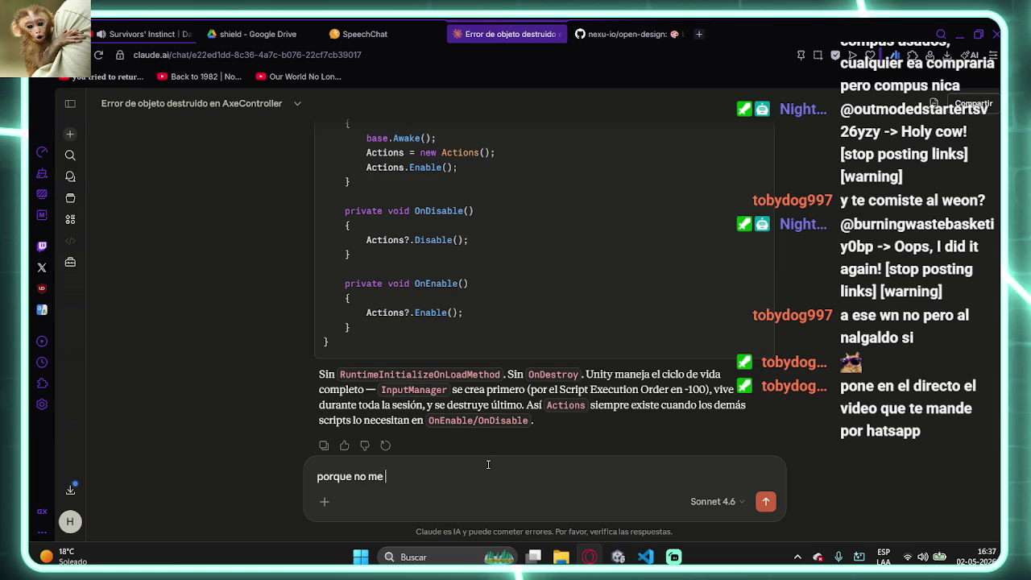
pyautogui.write('muestra el sprite correcto cuando hago block')
pyautogui.hotkey('shift', 'Return')
pyautogui.hotkey('shift', 'Return')
pyautogui.hotkey('ctrl', 'v')
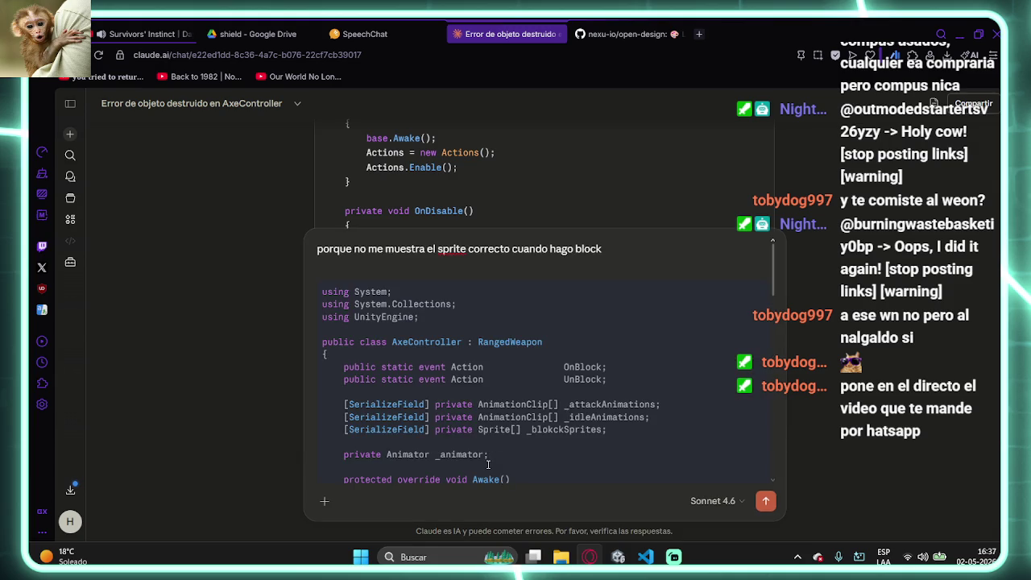
pyautogui.press('Return')
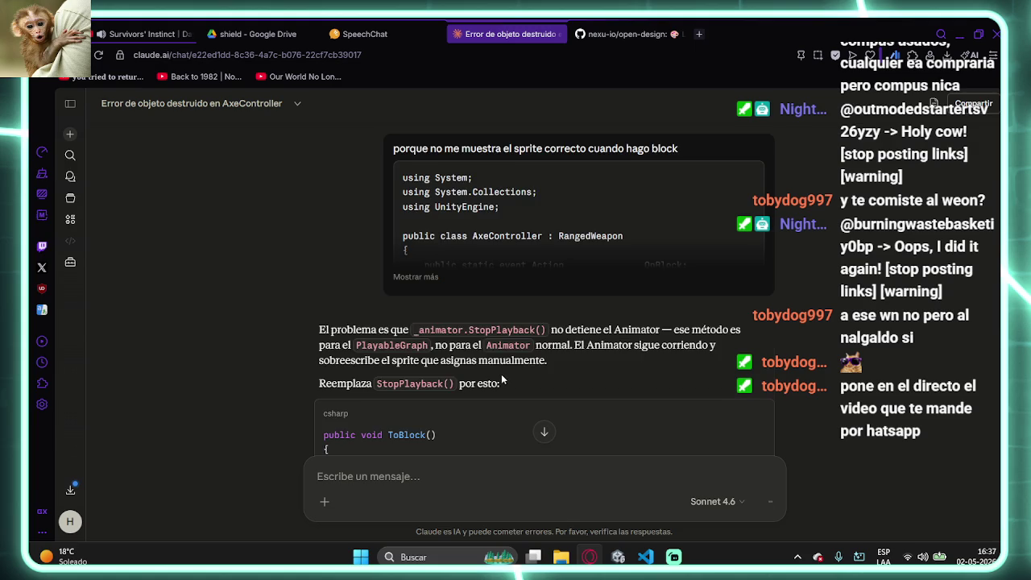
# - Select Claude's suggested _animator.enabled = false line from the answer
pyautogui.scroll(-1, 523, 380)
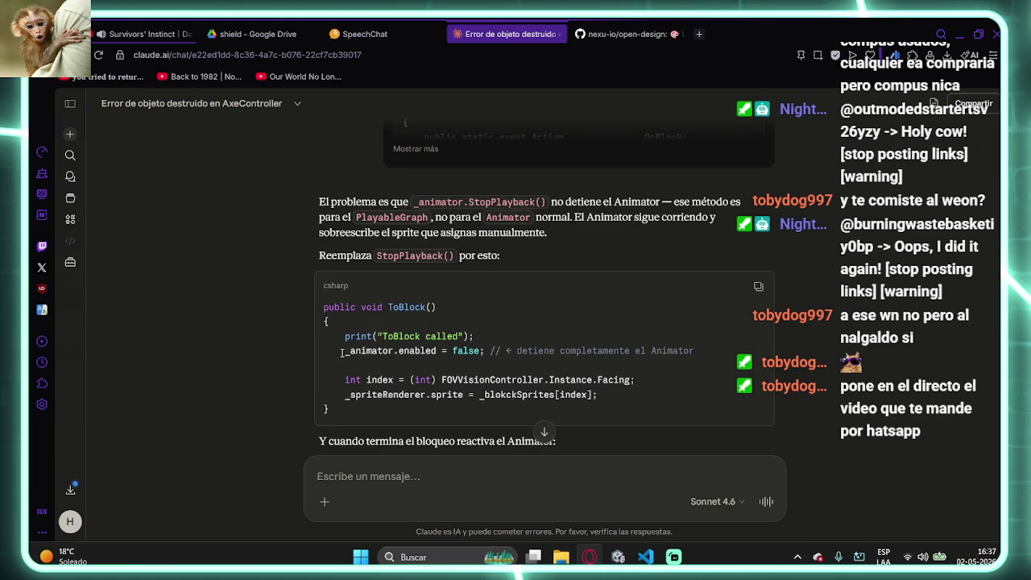
pyautogui.moveTo(347, 351)
pyautogui.mouseDown()
pyautogui.moveTo(708, 364)
pyautogui.moveTo(713, 353)
pyautogui.mouseUp()
pyautogui.hotkey('ctrl', 'c')
pyautogui.click(645, 557)
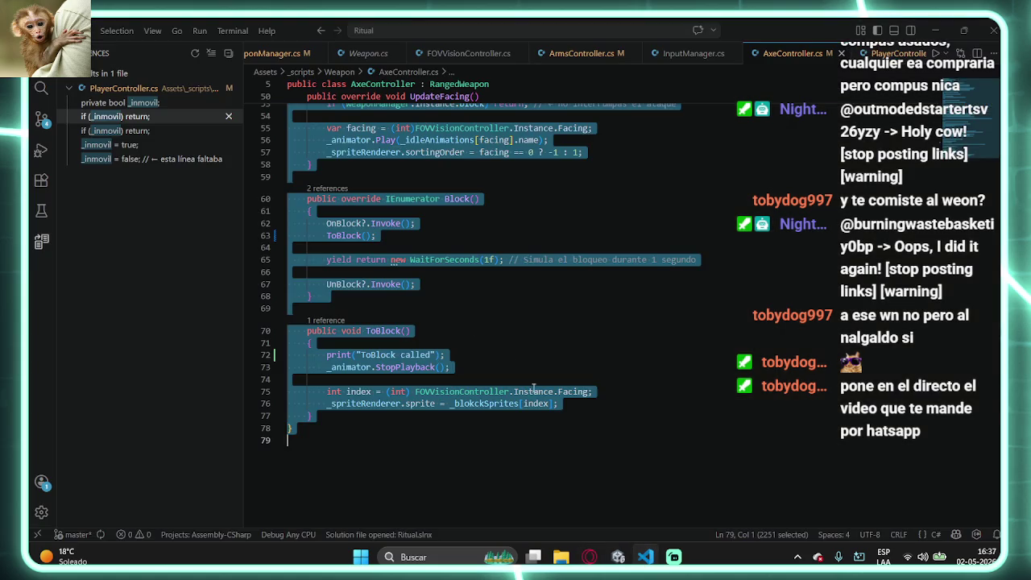
# - Replace _animator.StopPlayback() on line 73 with _animator.enabled = false, then return to Unity
pyautogui.click(451, 367)
pyautogui.moveTo(451, 367); pyautogui.dragTo(327, 368)
pyautogui.hotkey('ctrl', 'v')
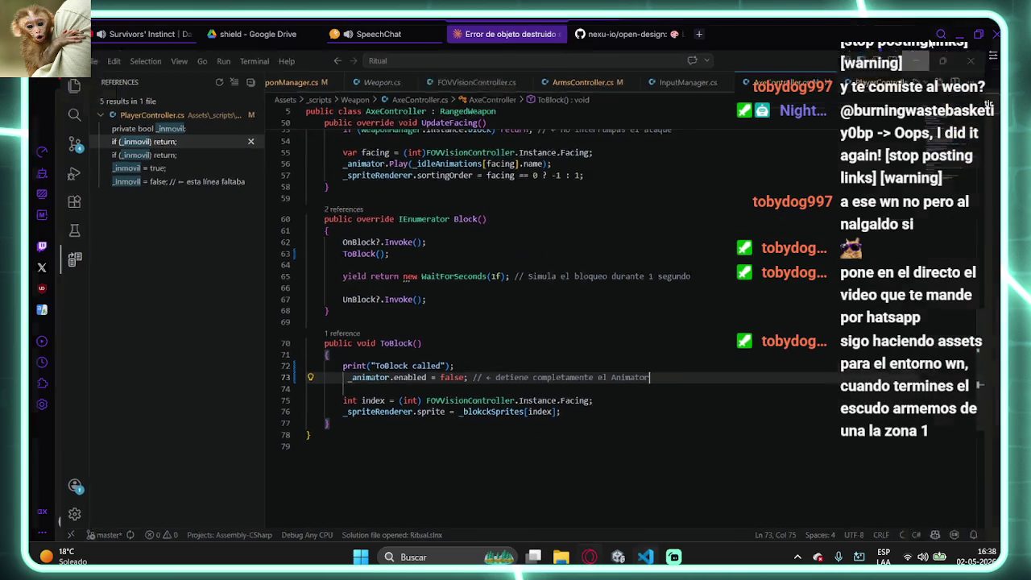
pyautogui.hotkey('alt', 'Tab')
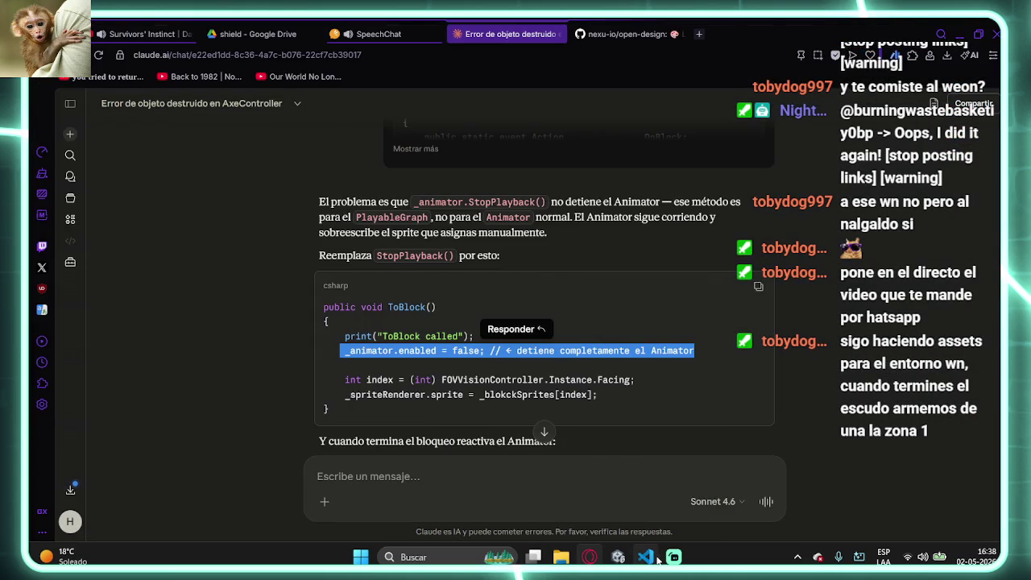
pyautogui.click(620, 554)
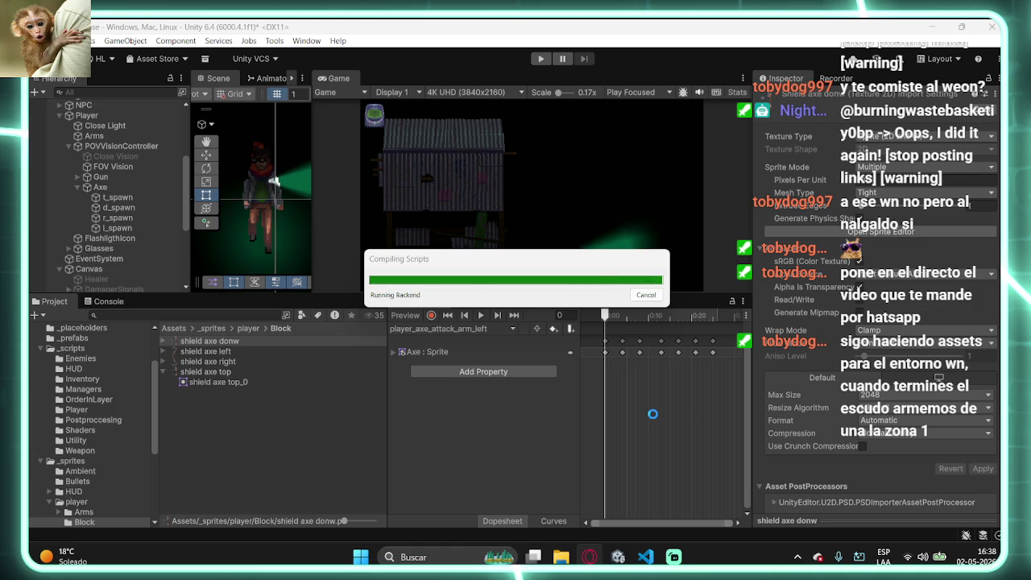
# - Clear the old Console messages and start Play mode to test the fix
pyautogui.click(109, 301)
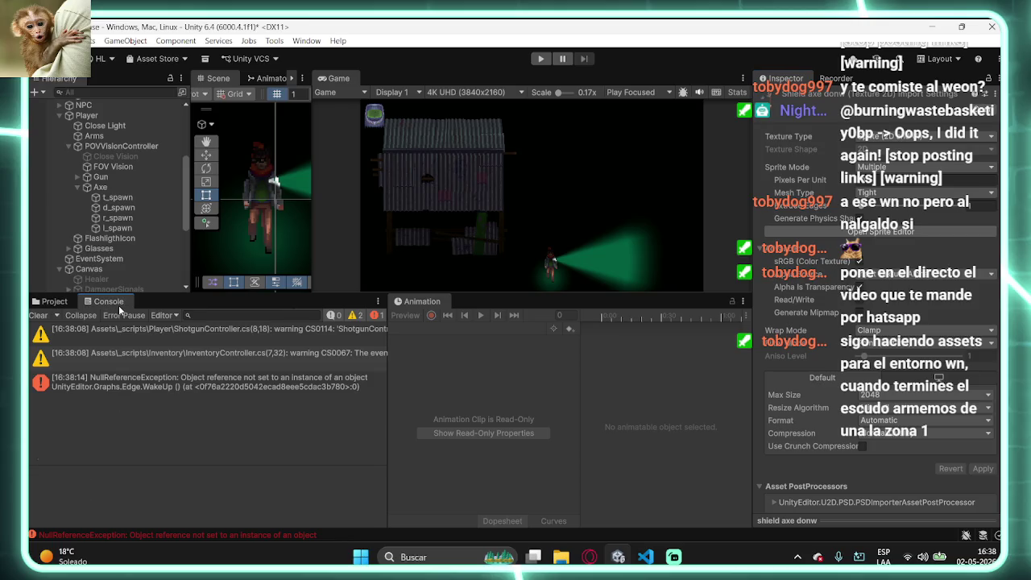
pyautogui.click(39, 315)
pyautogui.click(541, 58)
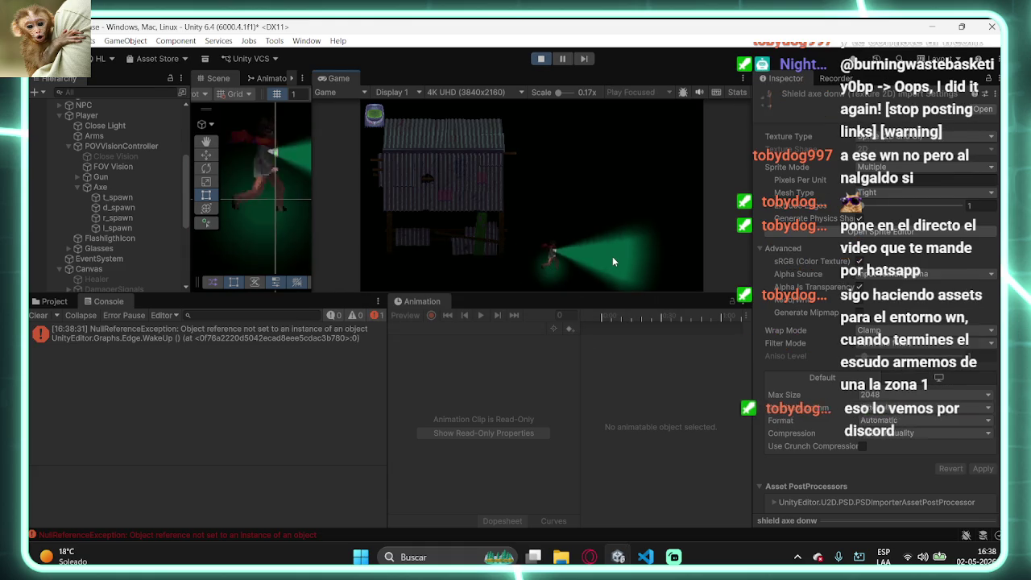
# - Move up, equip the axe and block twice, then stop the game and return to AxeController.cs
pyautogui.press('w')
pyautogui.press('1')
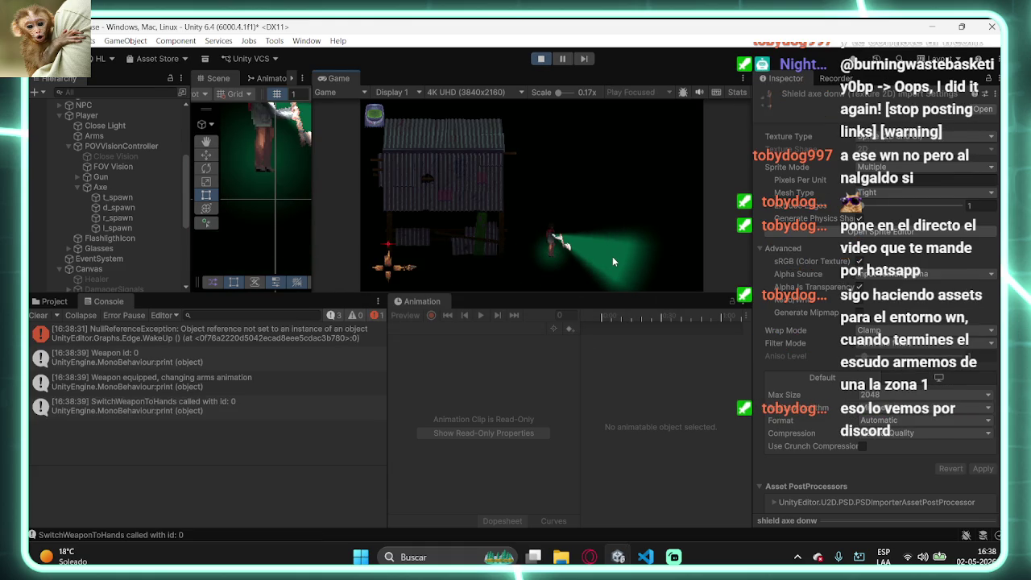
pyautogui.rightClick(613, 255)
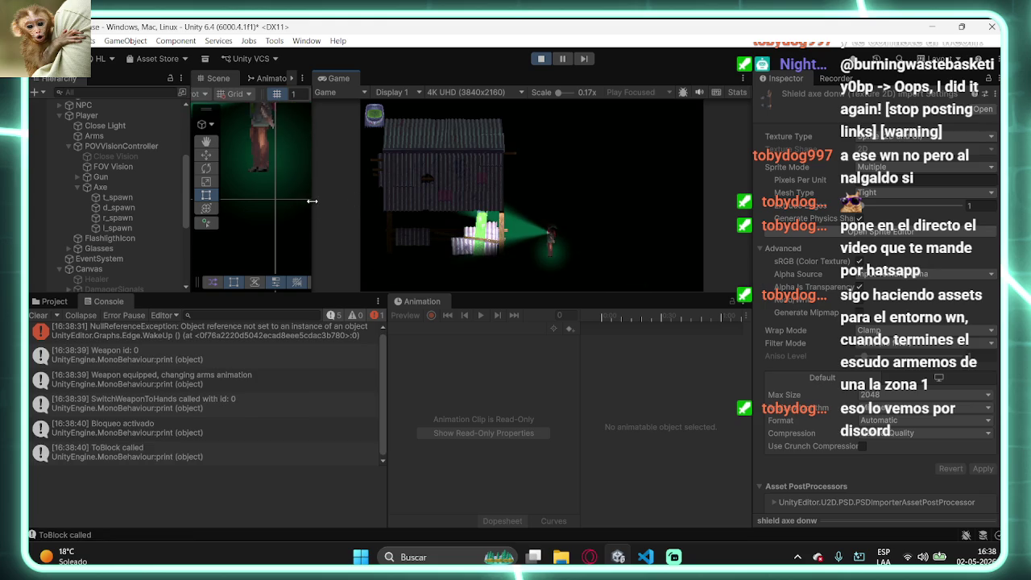
pyautogui.moveTo(311, 200); pyautogui.dragTo(352, 201)
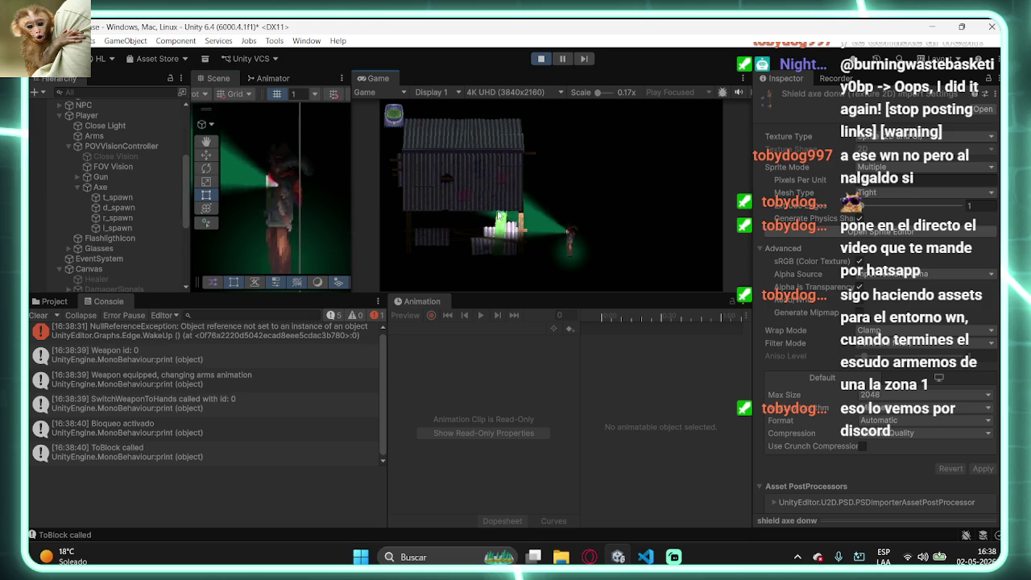
pyautogui.rightClick(613, 254)
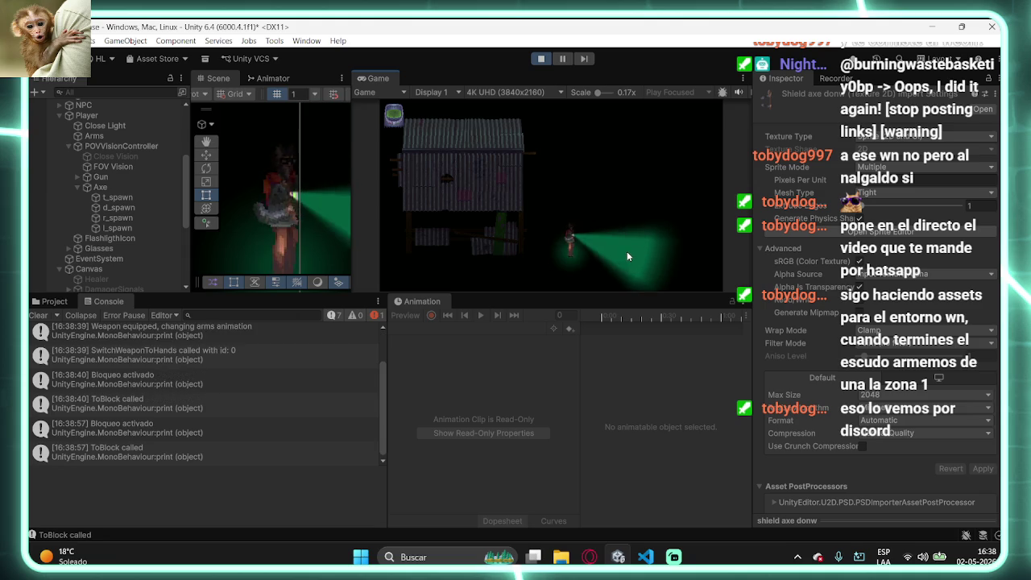
pyautogui.click(541, 58)
pyautogui.click(649, 557)
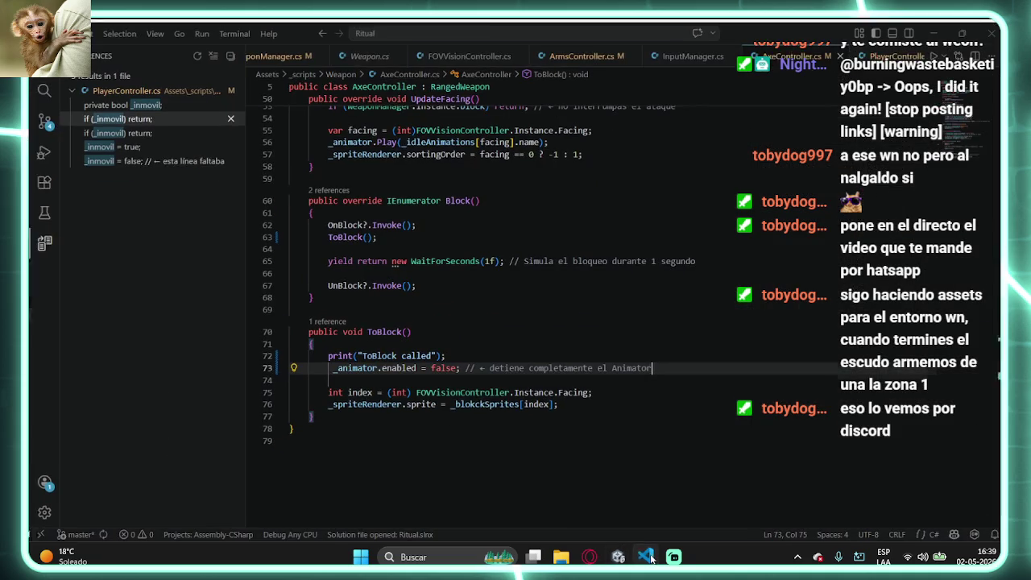
# - Find the ToBlock call on line 63 inside the Block coroutine
pyautogui.scroll(2, 451, 379)
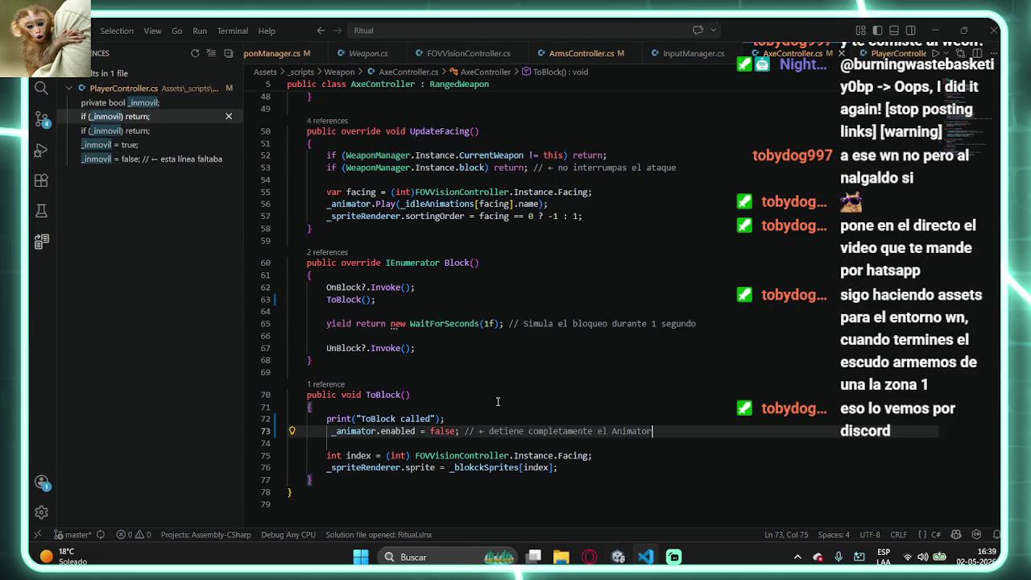
pyautogui.scroll(1, 422, 356)
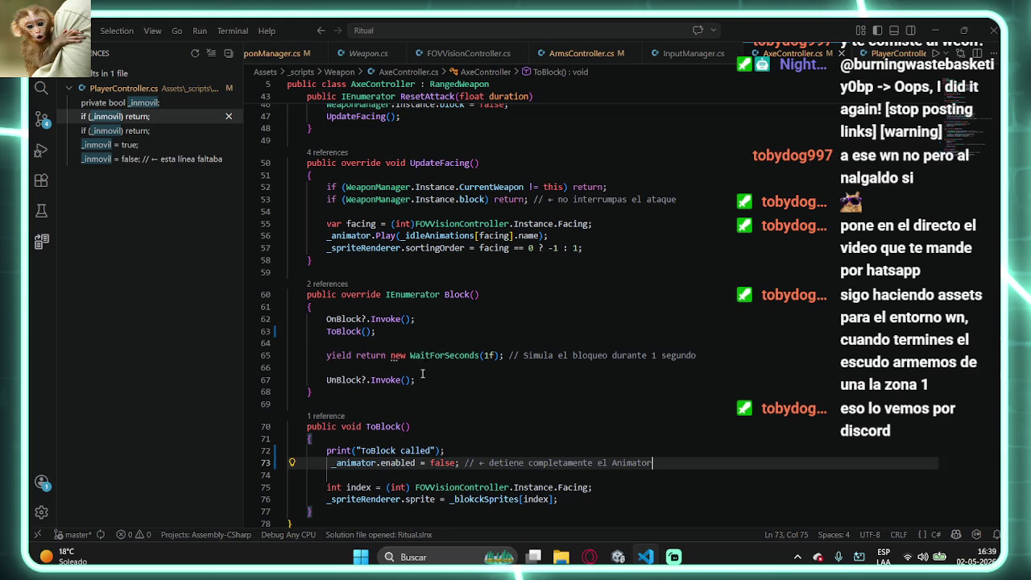
pyautogui.moveTo(328, 331); pyautogui.dragTo(377, 331)
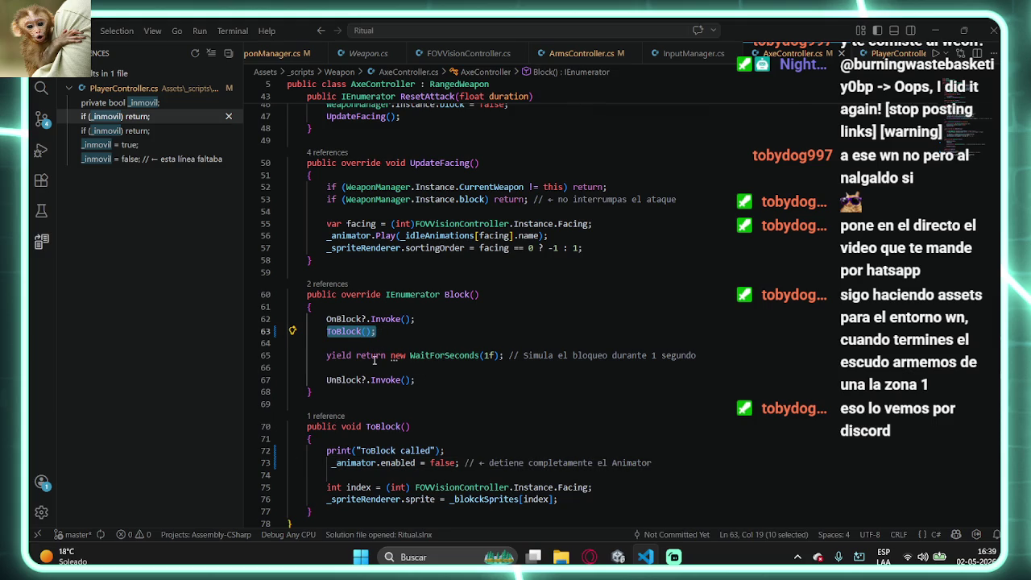
pyautogui.click(340, 332)
pyautogui.click(336, 331)
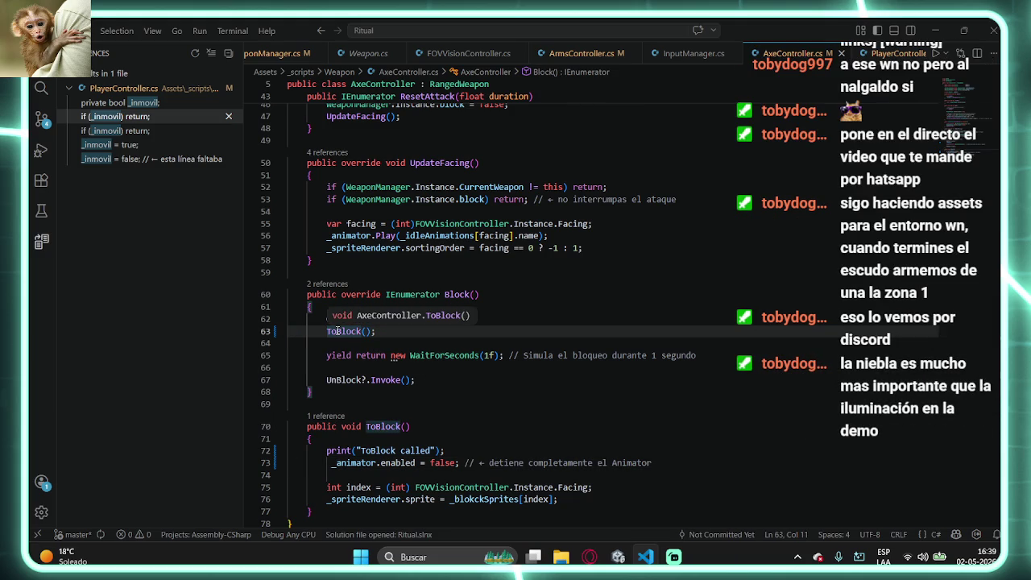
pyautogui.moveTo(376, 331); pyautogui.dragTo(326, 331)
# - Add a ToUnblock(); call right after UnBlock?.Invoke() in Block and remove leftover blank lines
pyautogui.click(364, 367)
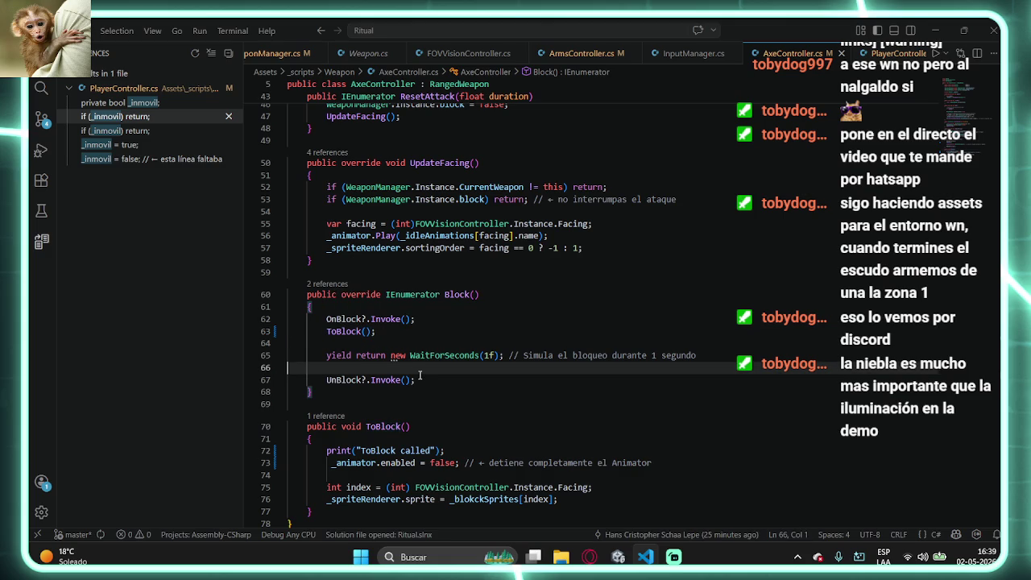
pyautogui.press('Return')
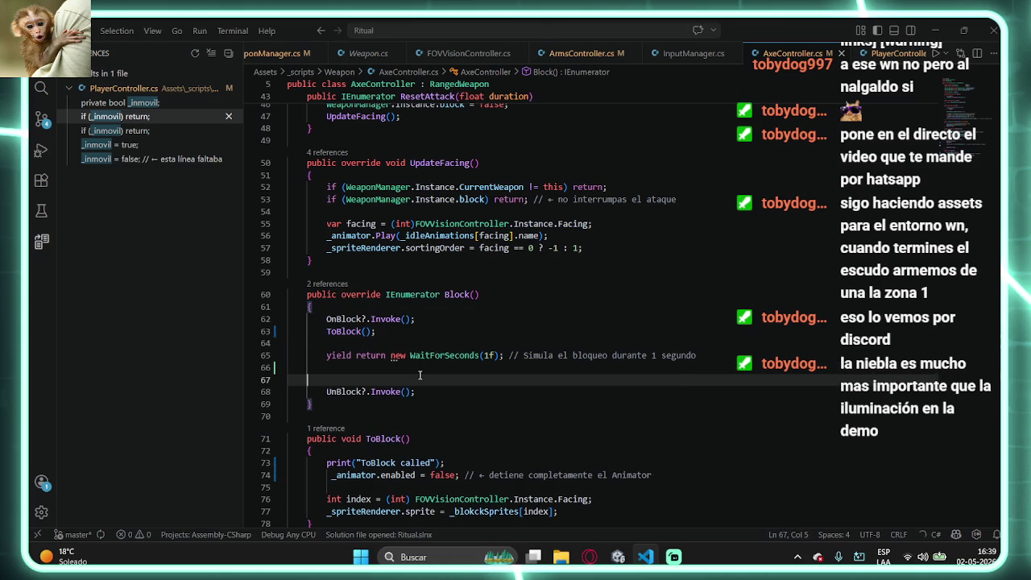
pyautogui.write('ToU')
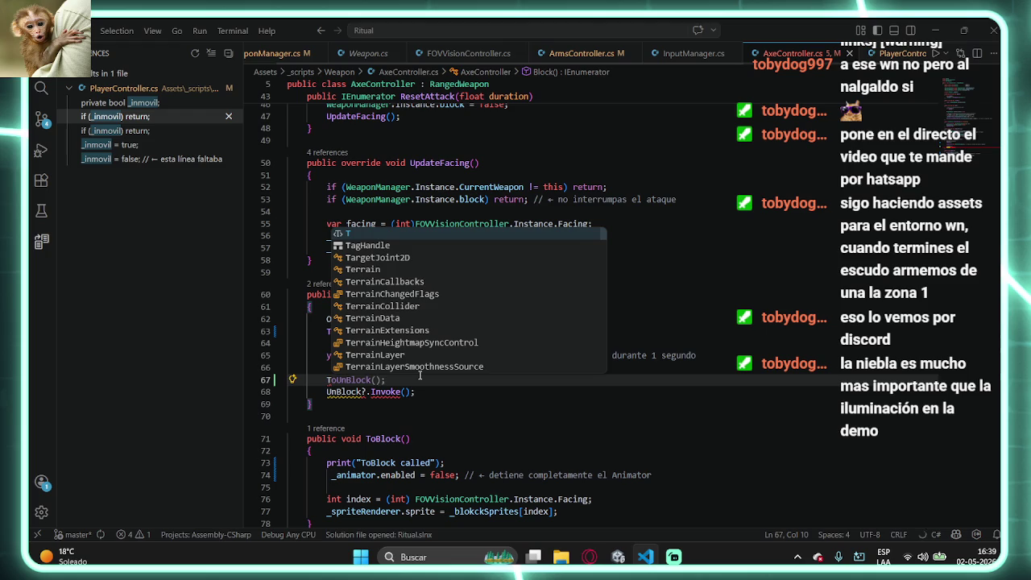
pyautogui.write('nblock')
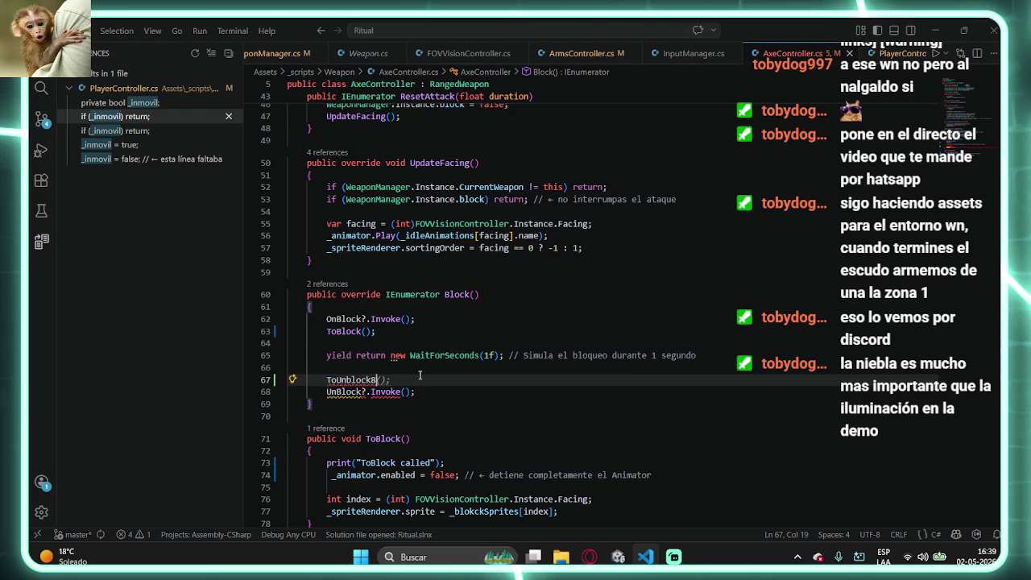
pyautogui.press('Tab')
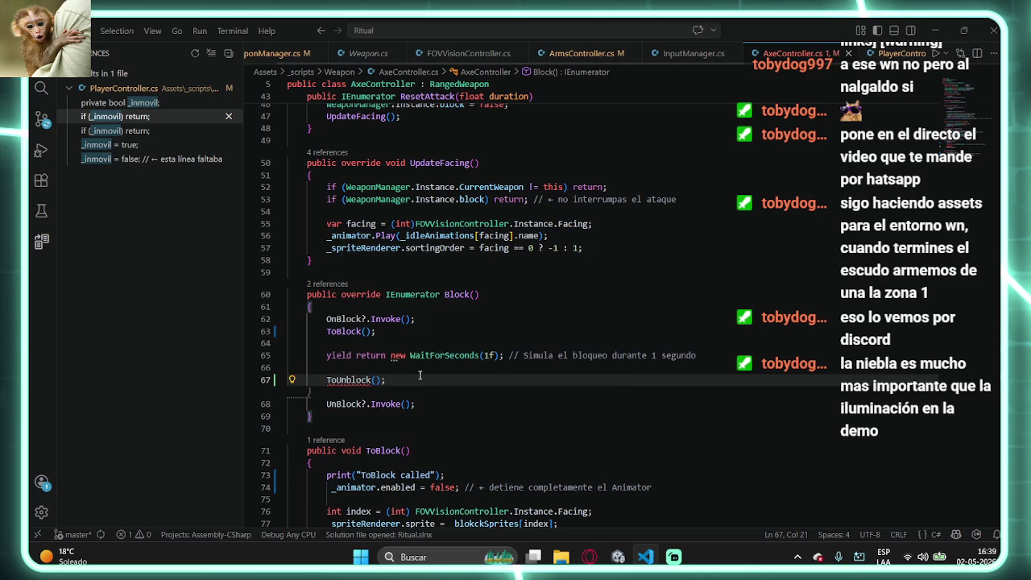
pyautogui.moveTo(407, 379); pyautogui.dragTo(322, 380)
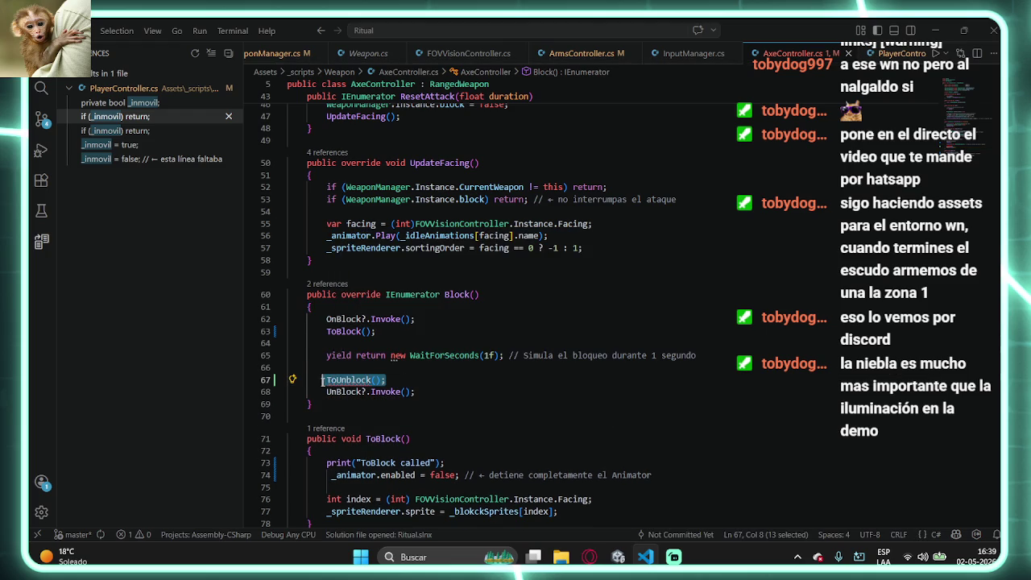
pyautogui.hotkey('ctrl', 'x')
pyautogui.click(418, 392)
pyautogui.press('Return')
pyautogui.hotkey('ctrl', 'v')
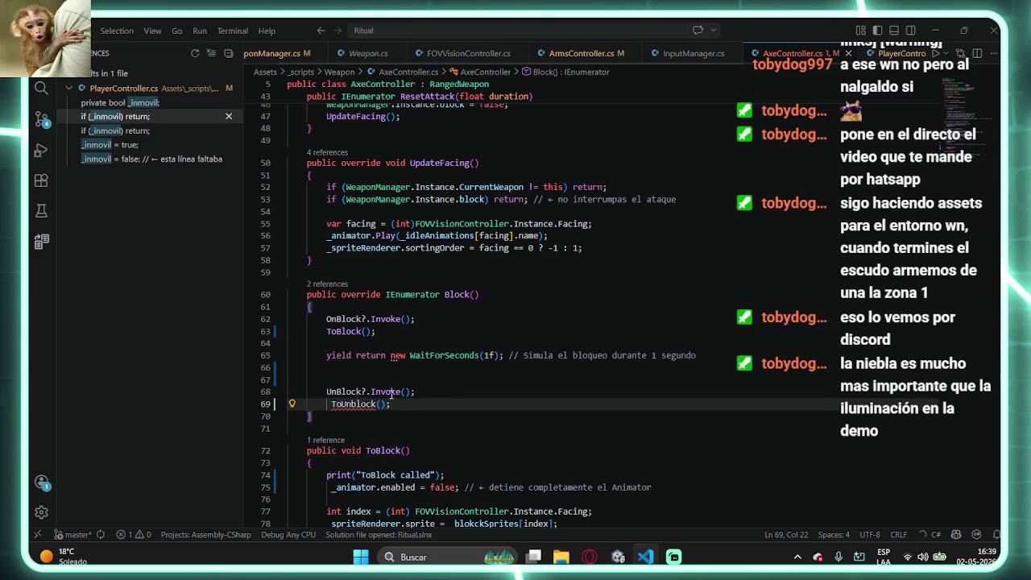
pyautogui.click(331, 404)
pyautogui.press('BackSpace')
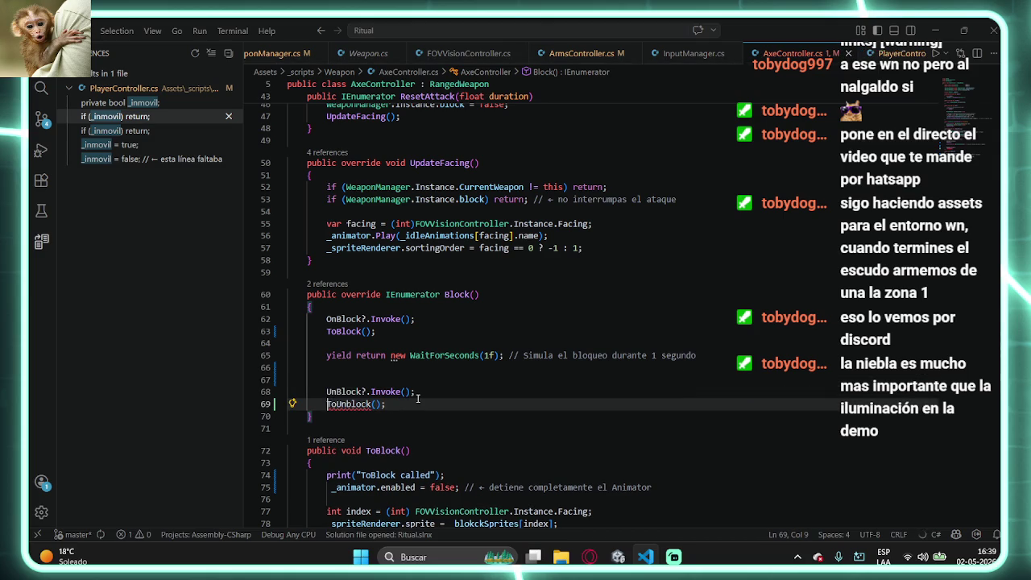
pyautogui.moveTo(326, 368); pyautogui.dragTo(284, 391)
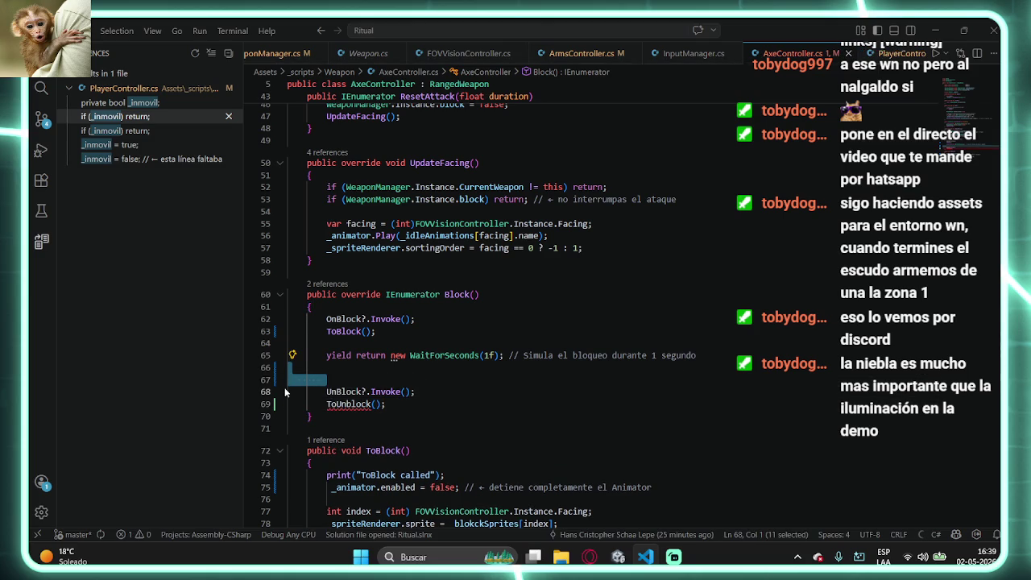
pyautogui.press('BackSpace')
# - Write a public void ToUnblock method after ToBlock that re-enables the Animator and calls UpdateFacing
pyautogui.click(724, 355)
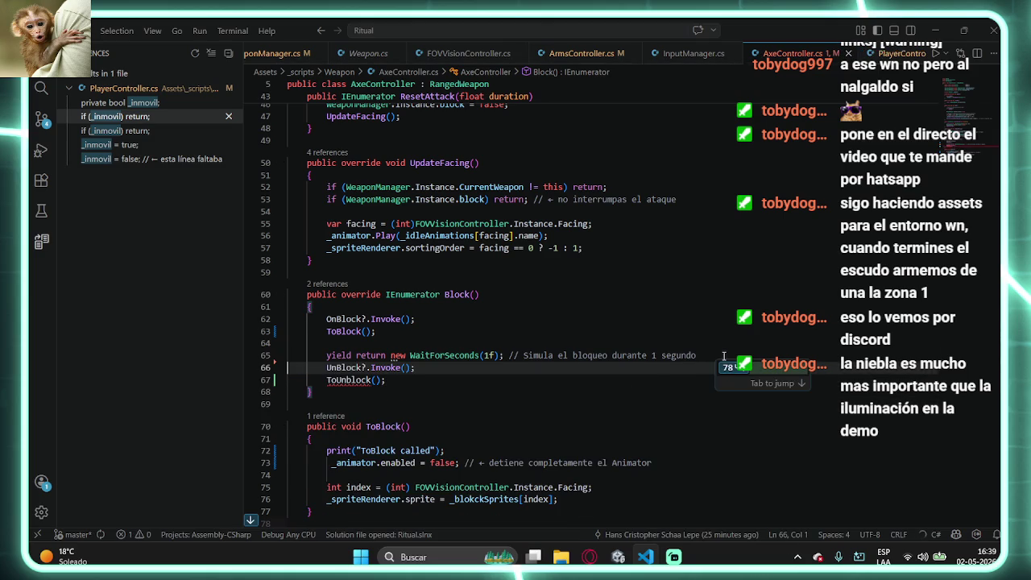
pyautogui.press('Return')
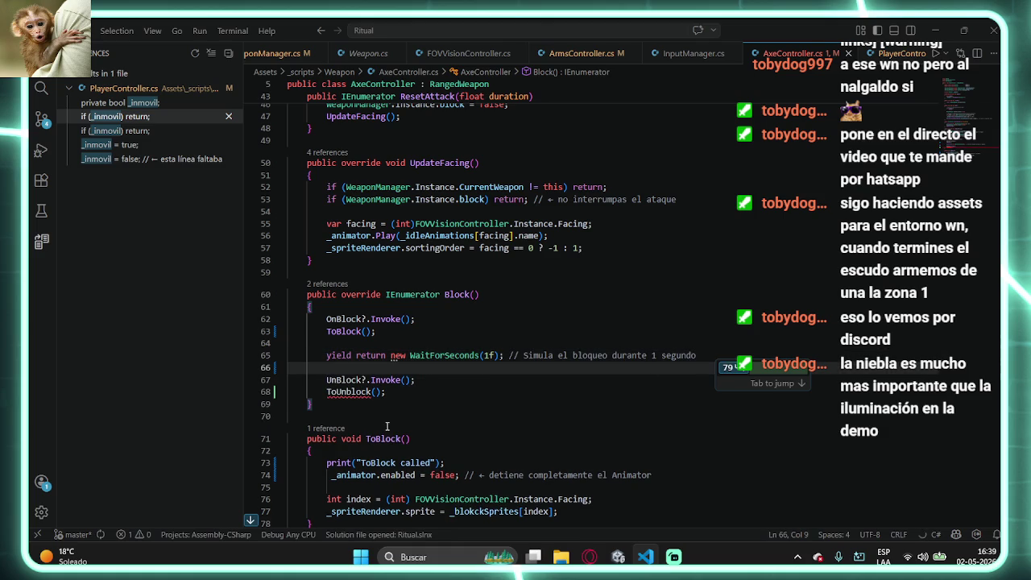
pyautogui.press('Tab')
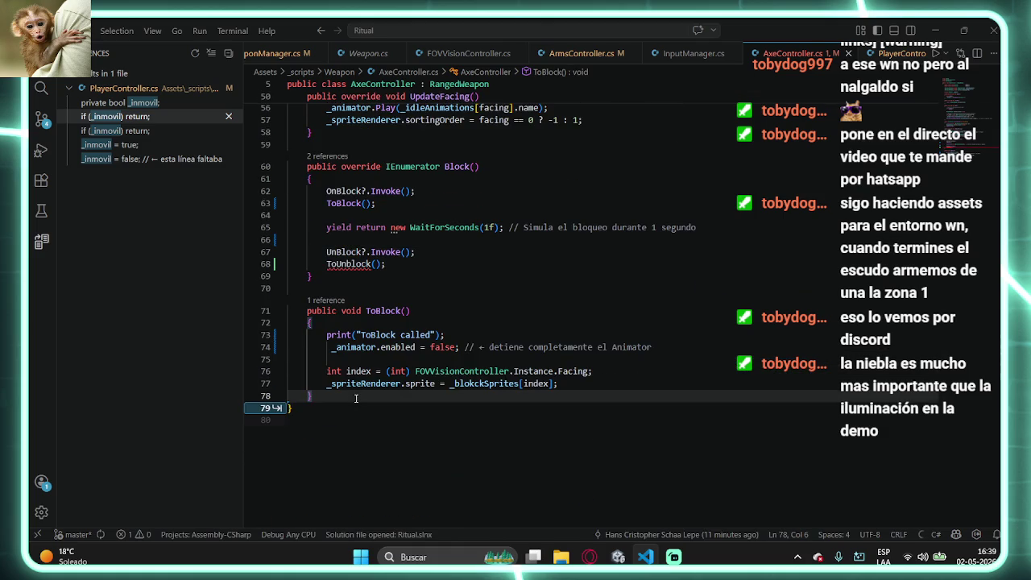
pyautogui.press('Return')
pyautogui.press('Return')
pyautogui.write('public void')
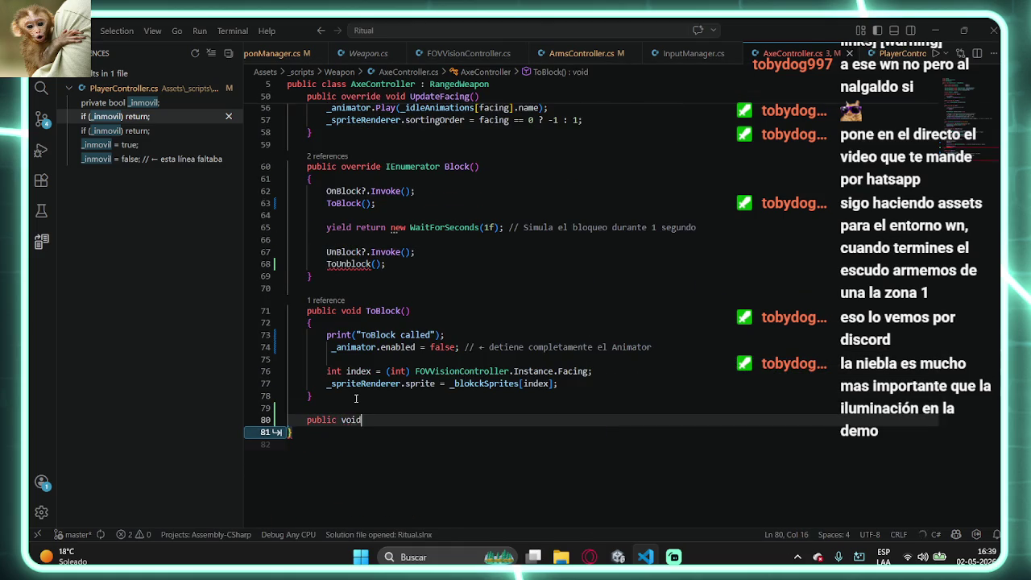
pyautogui.press('Tab')
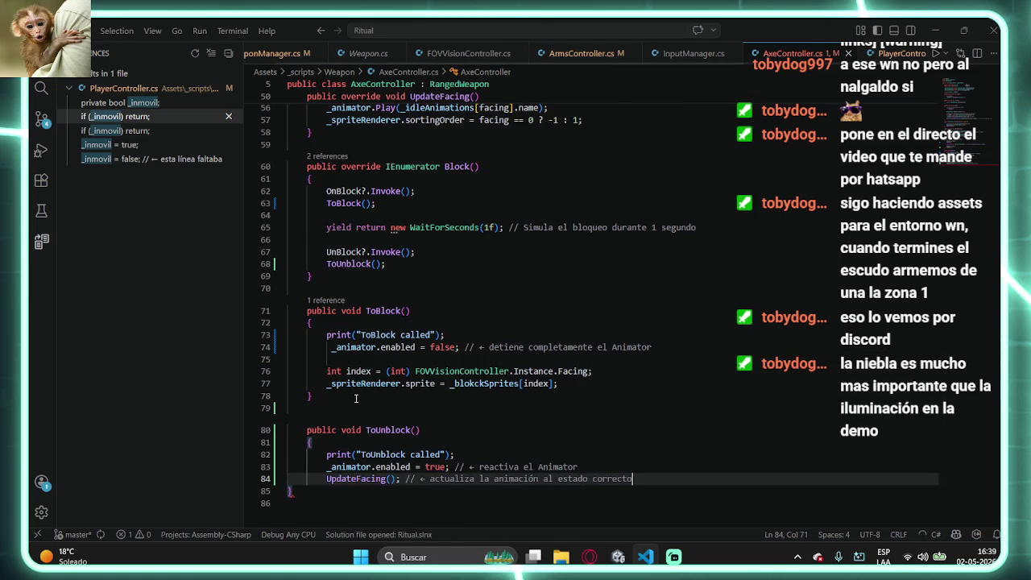
pyautogui.write('}')
pyautogui.scroll(-1, 452, 461)
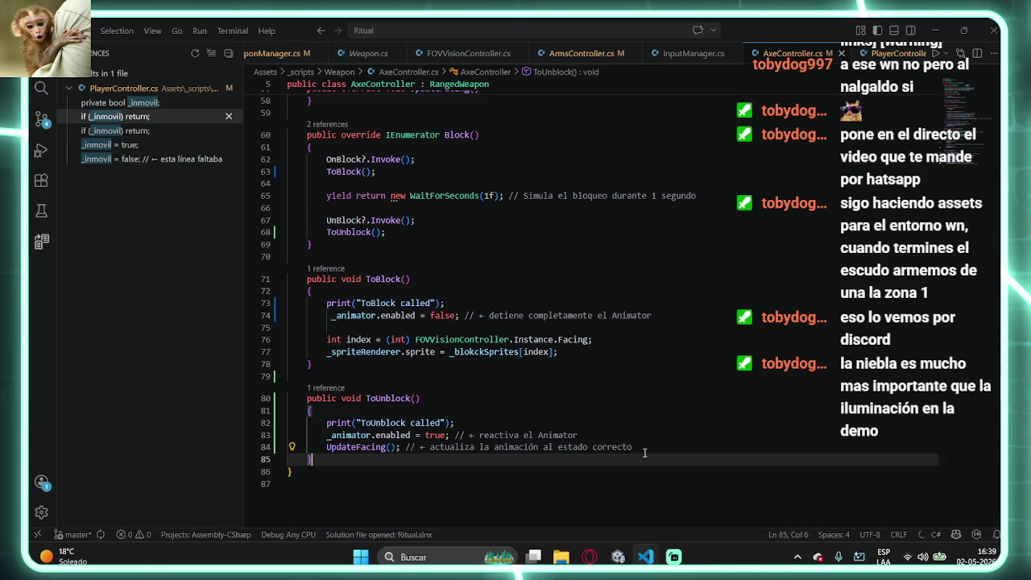
pyautogui.hotkey('alt', 'Tab')
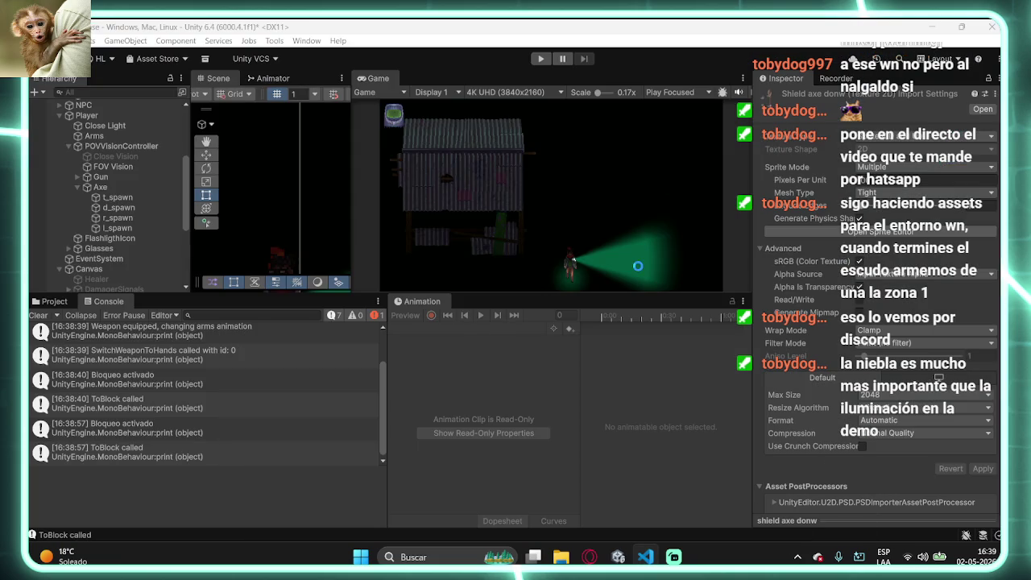
# - Open Facebook in a new Opera GX tab, skim the feed, then close it and minimize the browser
pyautogui.click(590, 556)
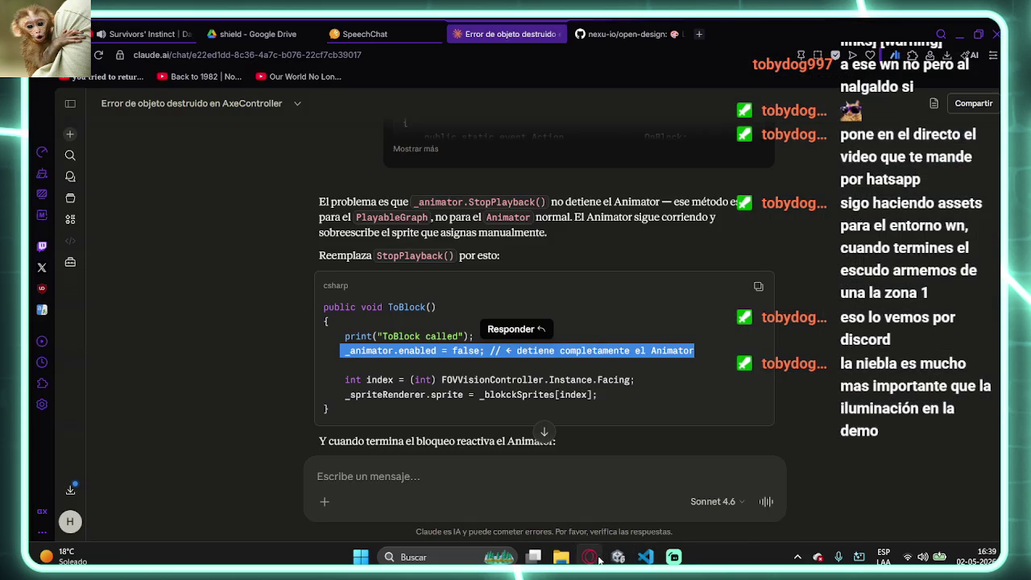
pyautogui.click(698, 34)
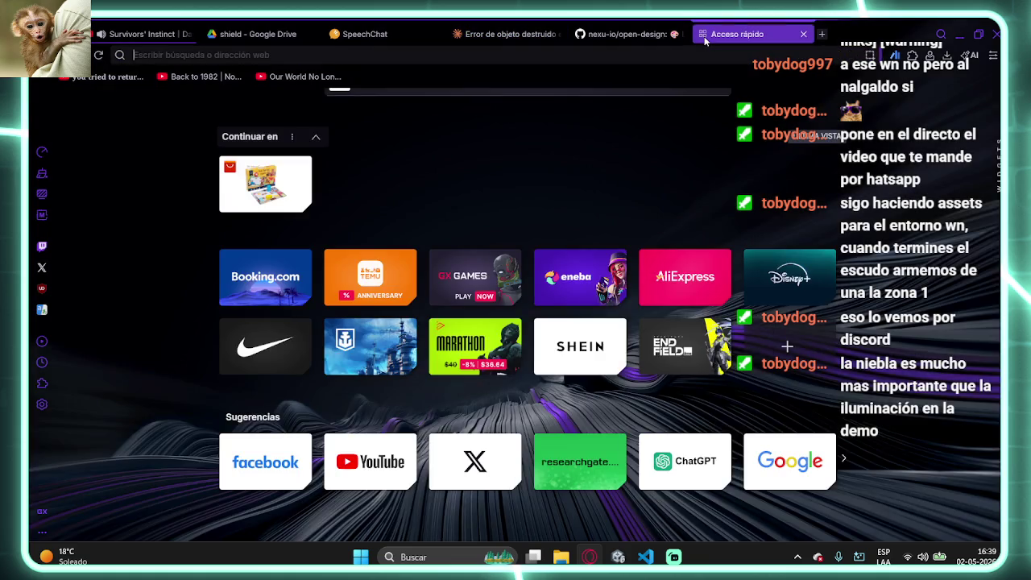
pyautogui.write('FAc')
pyautogui.press('Return')
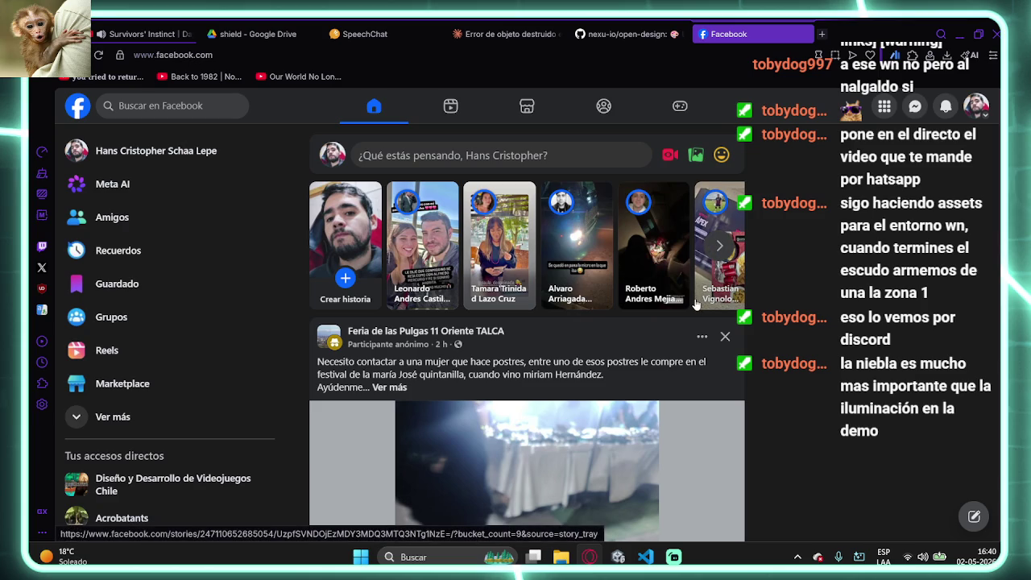
pyautogui.scroll(-1, 435, 328)
pyautogui.click(390, 324)
pyautogui.scroll(-3, 472, 351)
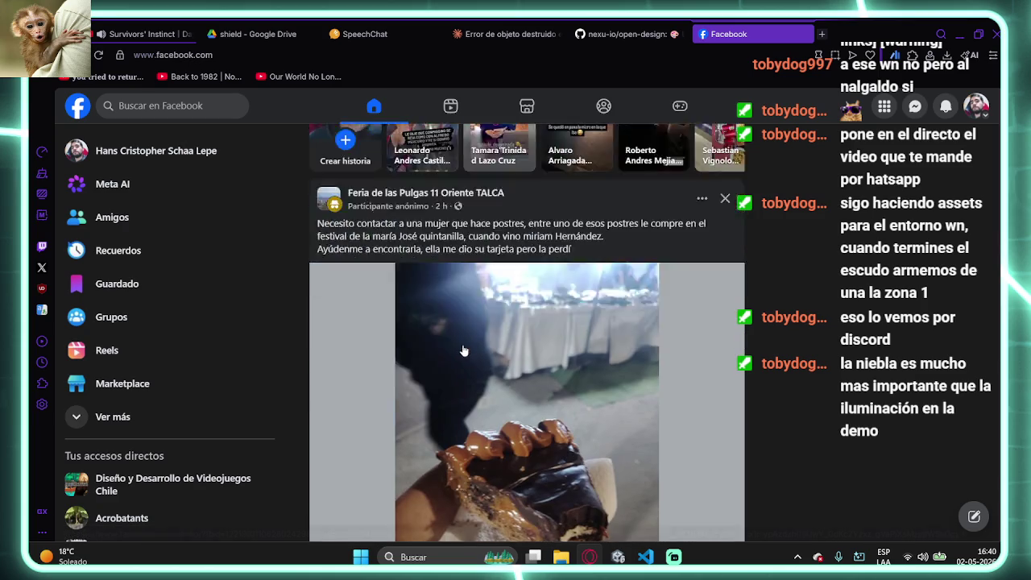
pyautogui.click(805, 34)
pyautogui.click(958, 36)
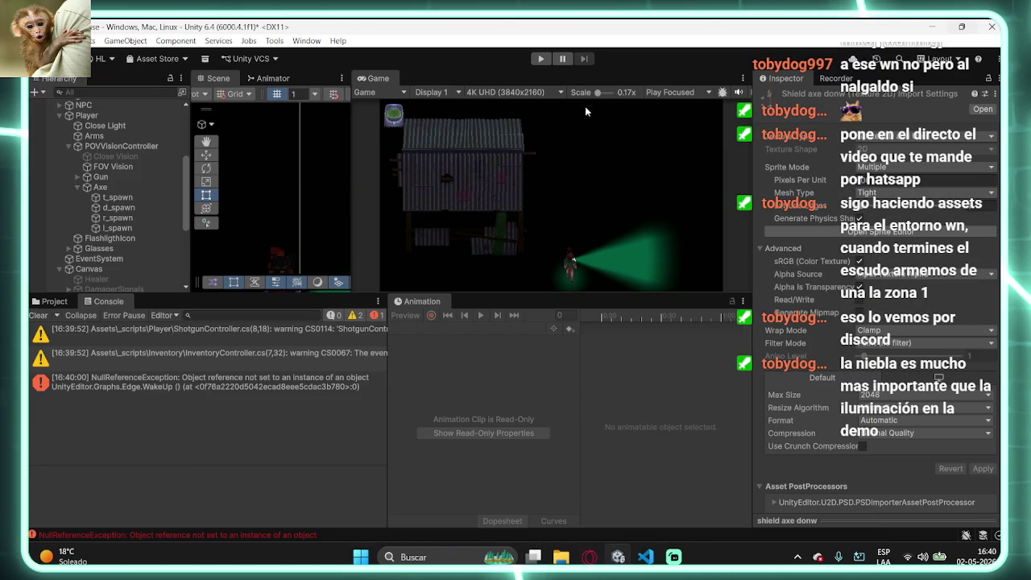
# - Play-test equipping the axe with key 1 and blocking once, then stop and return to AxeController.cs
pyautogui.click(541, 59)
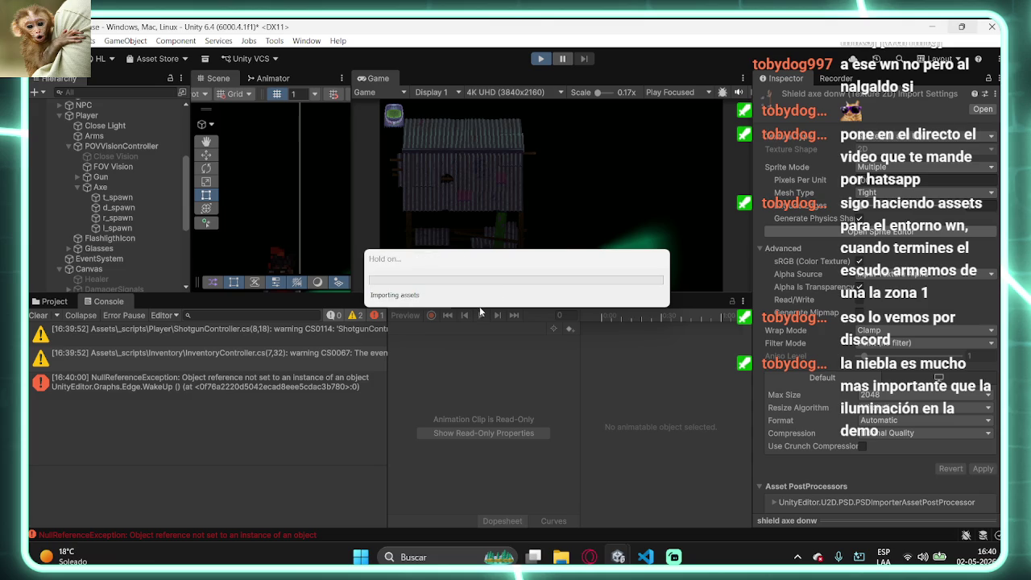
pyautogui.click(645, 557)
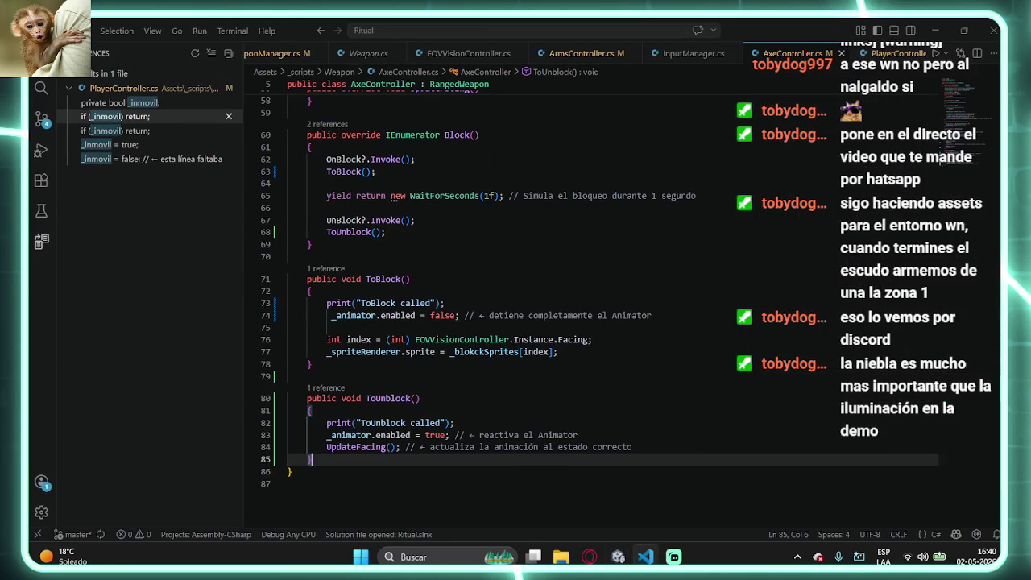
pyautogui.click(618, 556)
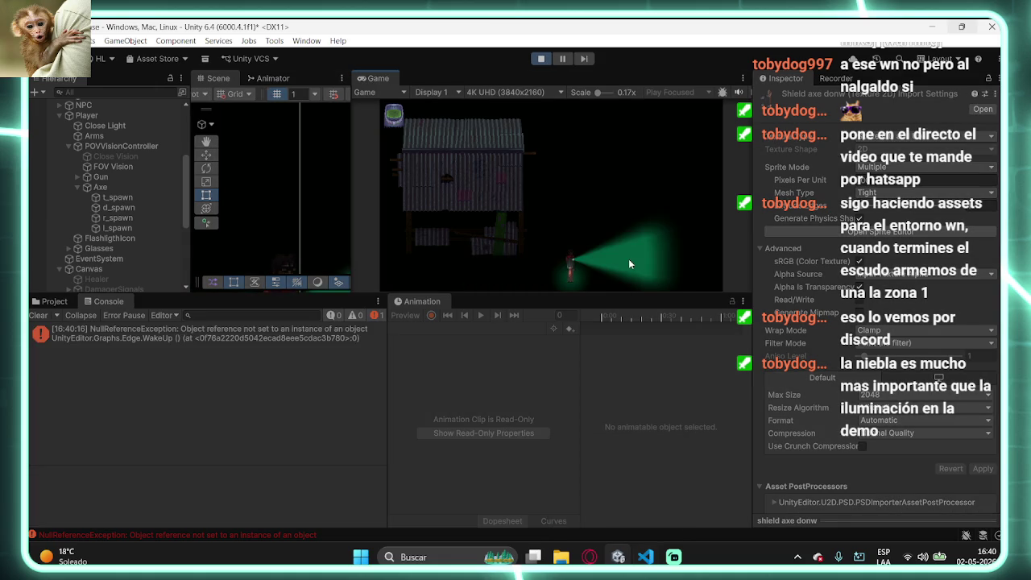
pyautogui.press('1')
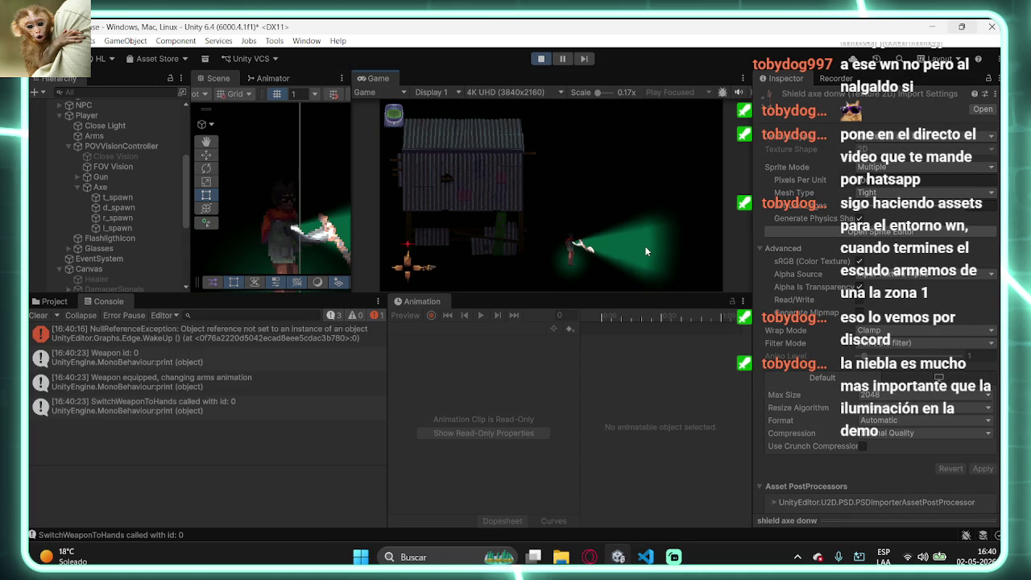
pyautogui.rightClick(646, 251)
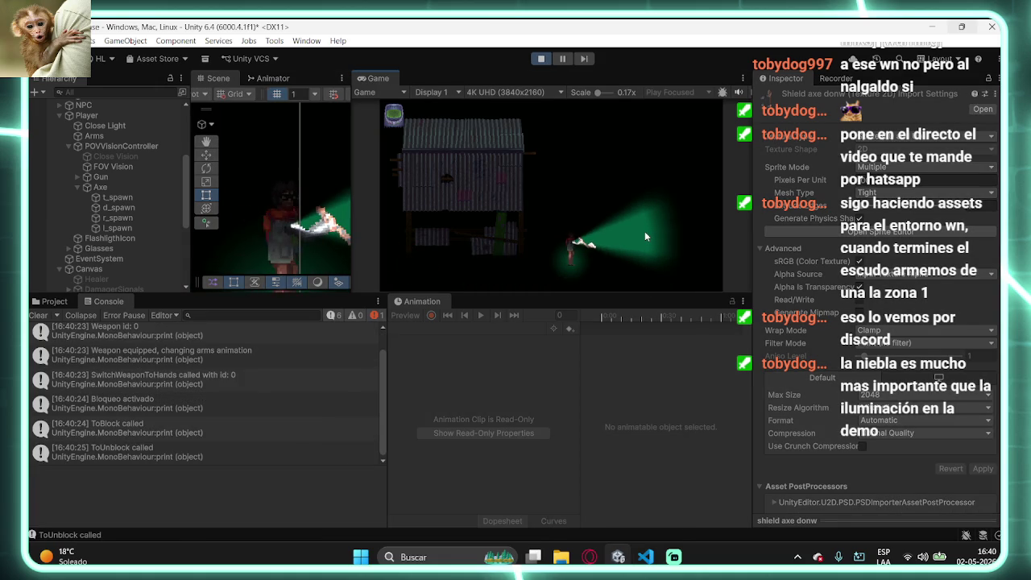
pyautogui.click(541, 59)
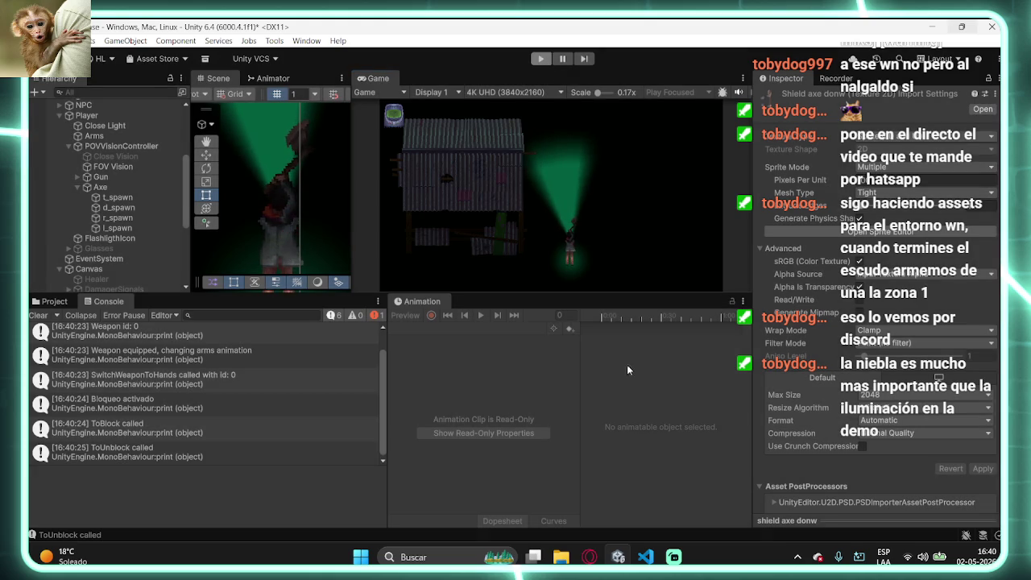
pyautogui.click(645, 557)
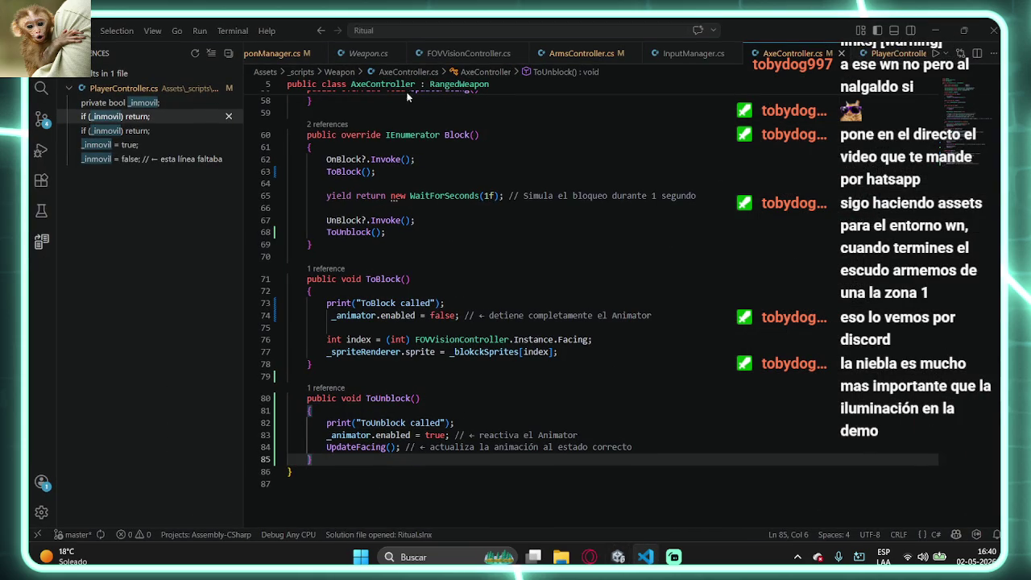
# - In WeaponManager.cs, start a new AxeController line below the Block subscription on line 39
pyautogui.click(270, 53)
pyautogui.scroll(10, 410, 331)
pyautogui.scroll(-3, 580, 348)
pyautogui.moveTo(652, 322); pyautogui.dragTo(326, 322)
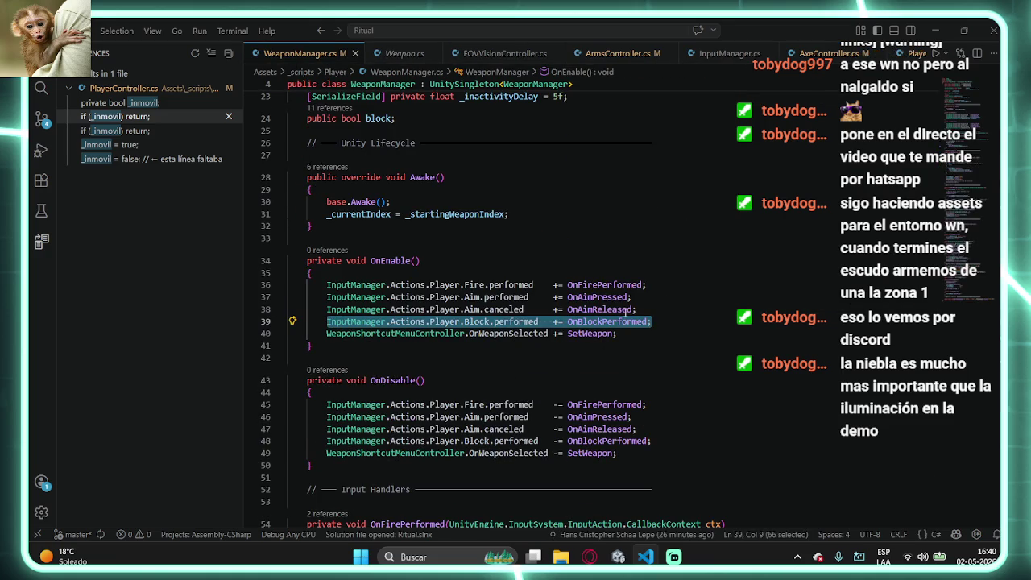
pyautogui.click(665, 319)
pyautogui.press('Return')
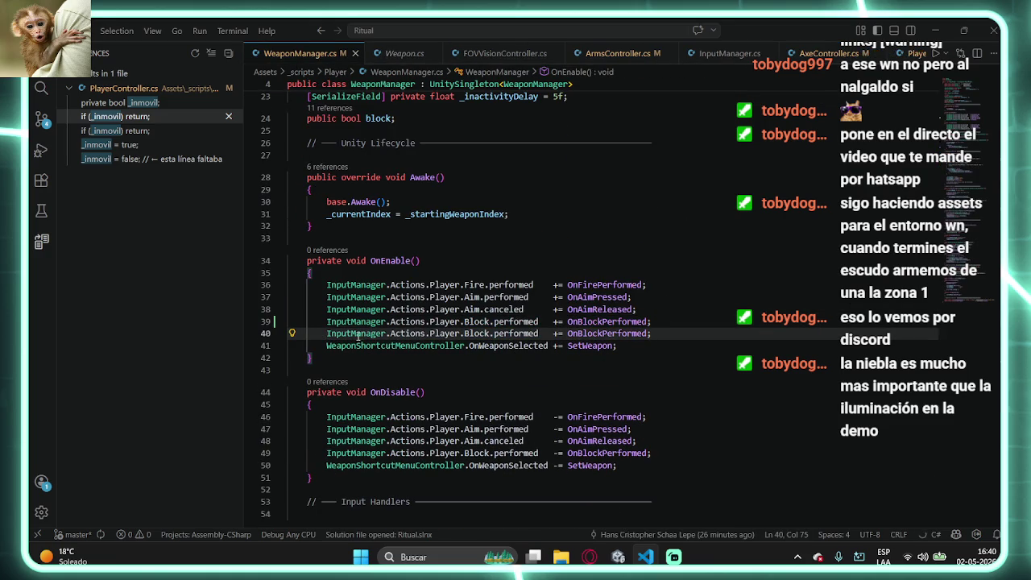
pyautogui.write('axE')
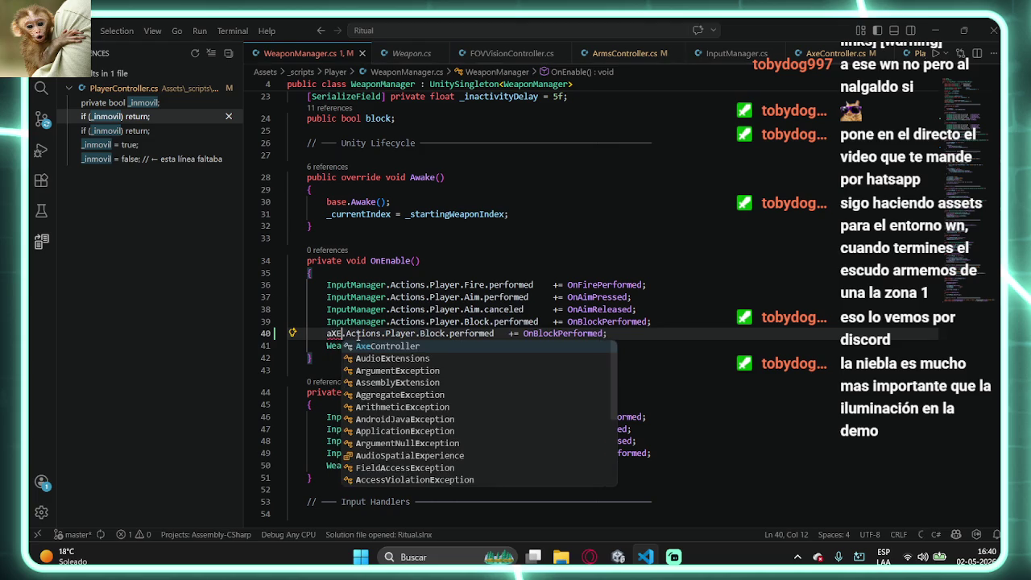
pyautogui.press('BackSpace')
pyautogui.press('BackSpace')
pyautogui.press('BackSpace')
pyautogui.write('AxeCo')
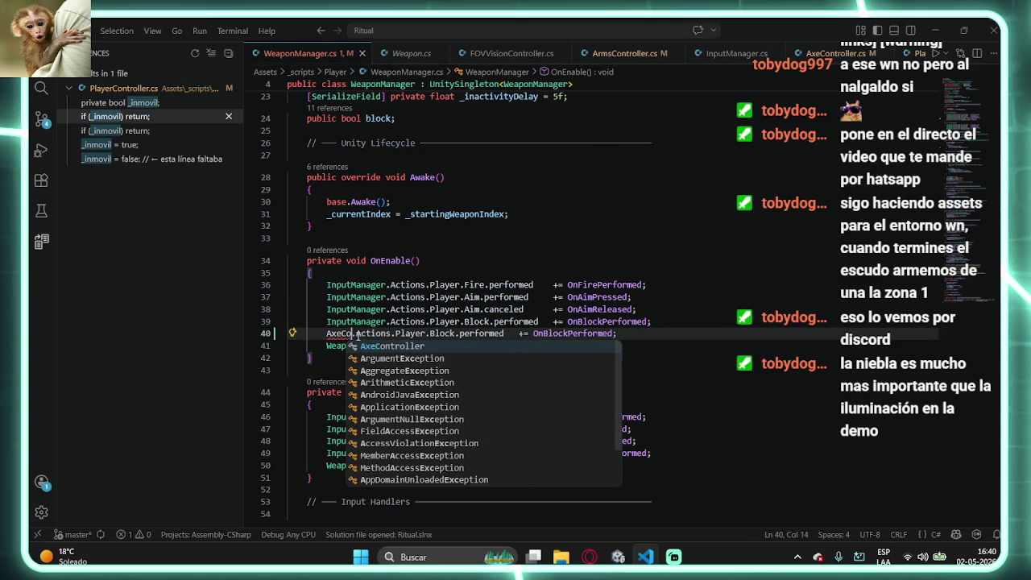
pyautogui.press('Tab')
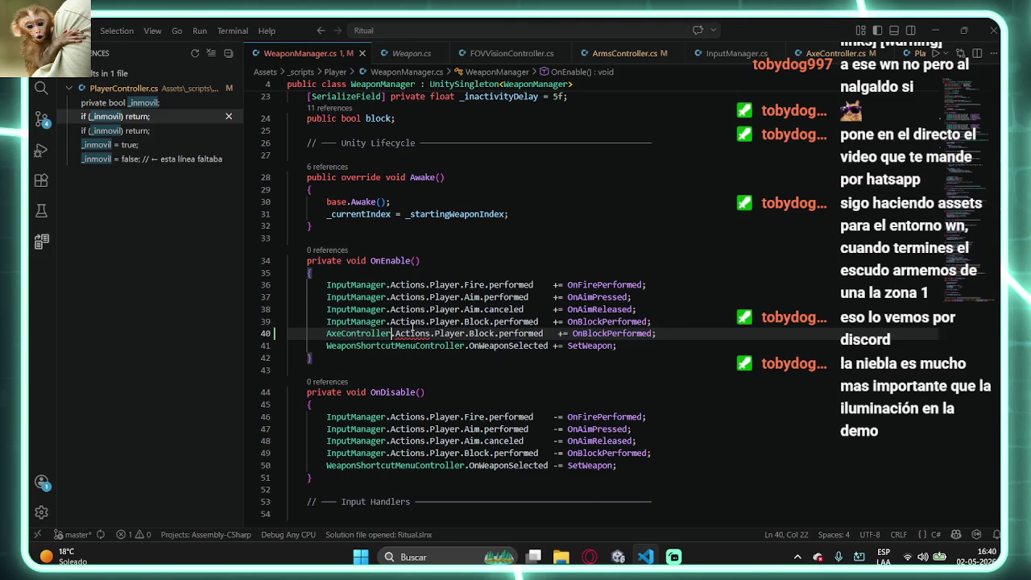
# - Make line 40 subscribe to the AxeController.UnBlock event, dropping Actions, .Player and .performed
pyautogui.doubleClick(413, 333)
pyautogui.press('BackSpace')
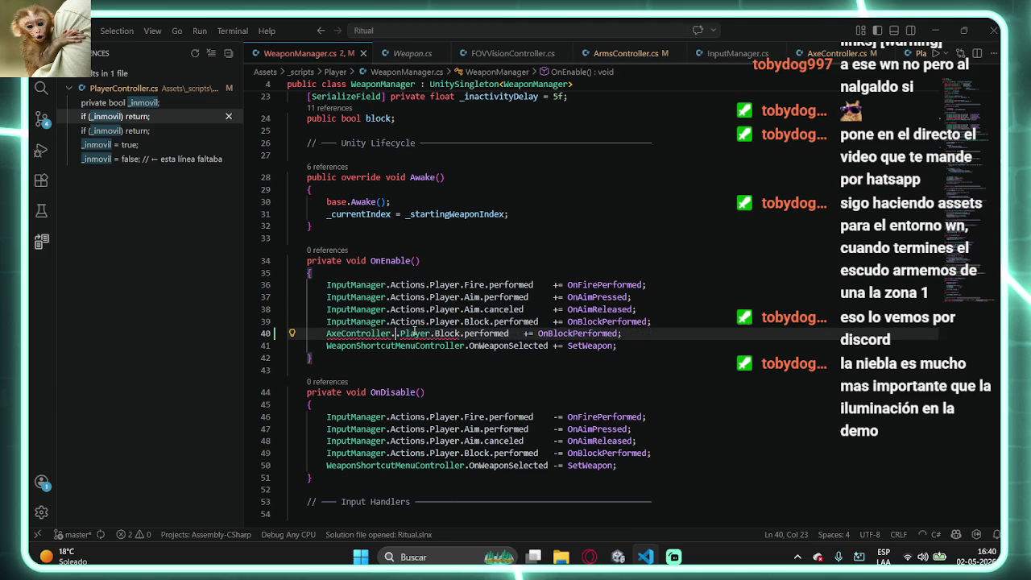
pyautogui.press('Delete')
pyautogui.press('Delete')
pyautogui.press('Delete')
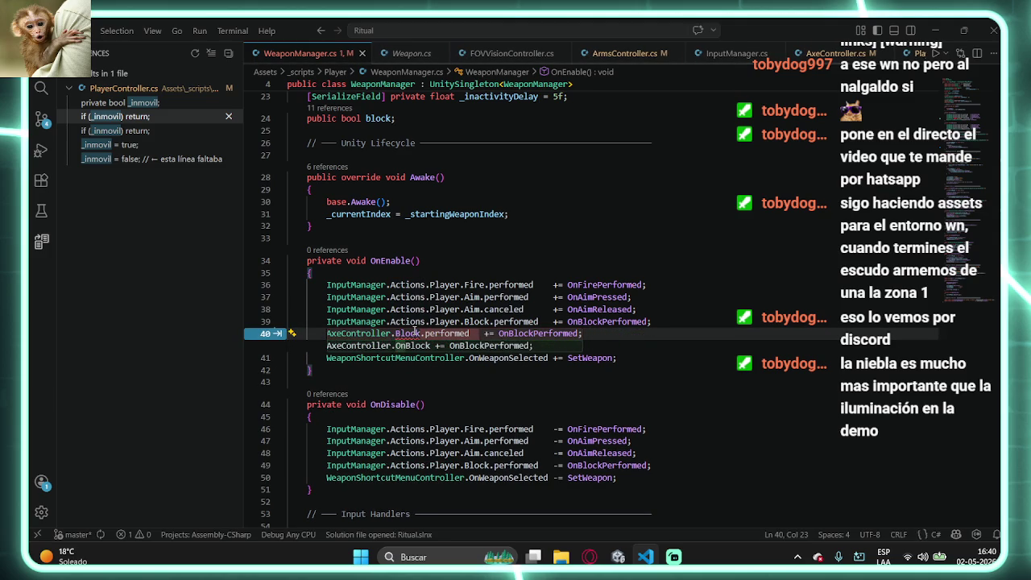
pyautogui.write('Un')
pyautogui.press('Tab')
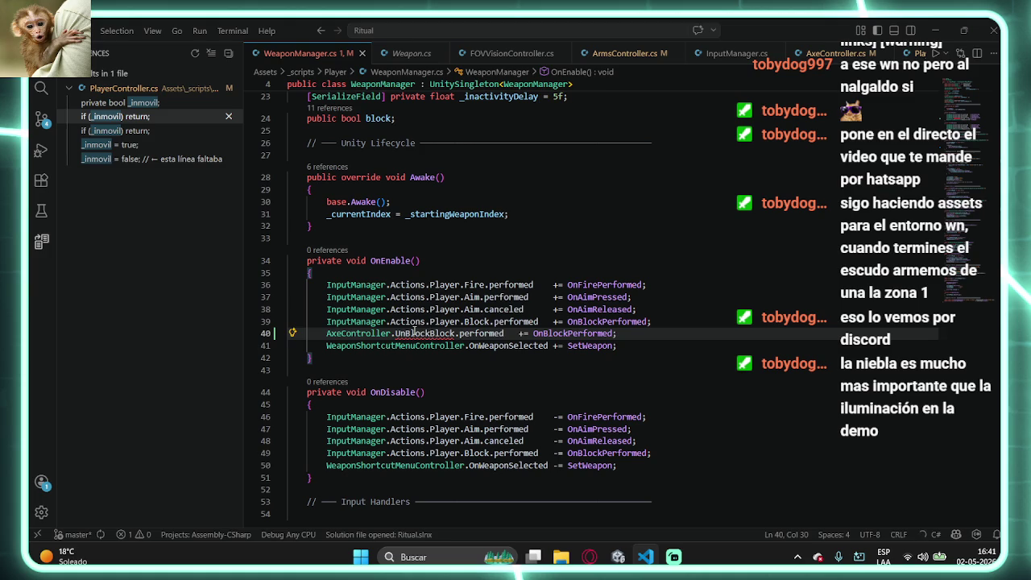
pyautogui.moveTo(453, 334); pyautogui.dragTo(428, 336)
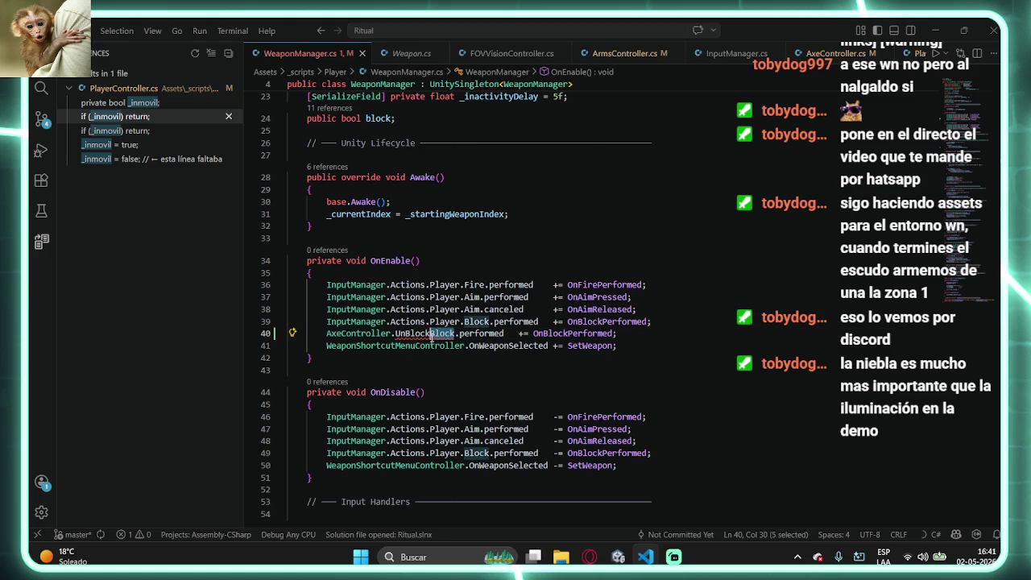
pyautogui.press('BackSpace')
pyautogui.click(552, 300)
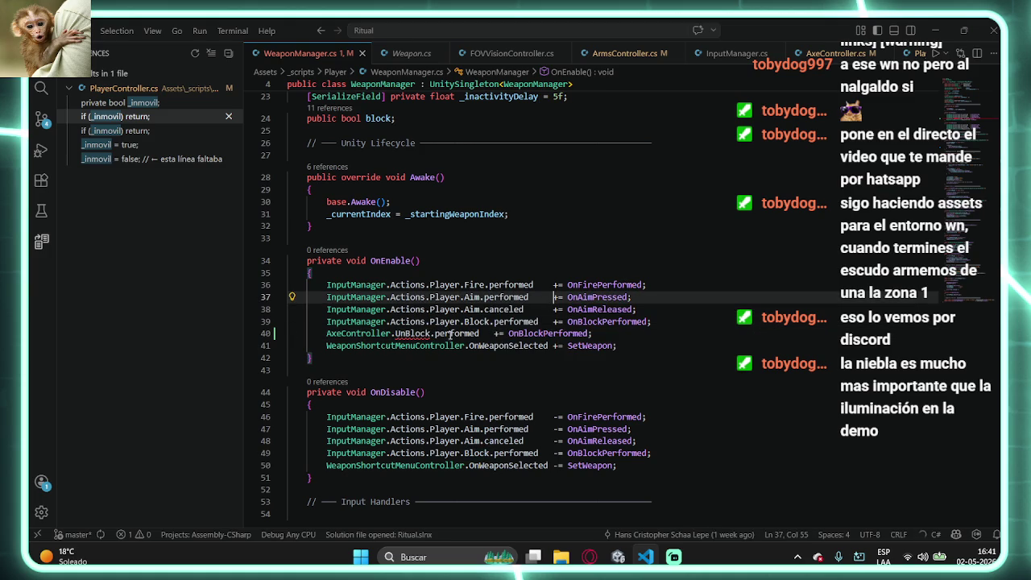
pyautogui.moveTo(436, 334); pyautogui.dragTo(481, 335)
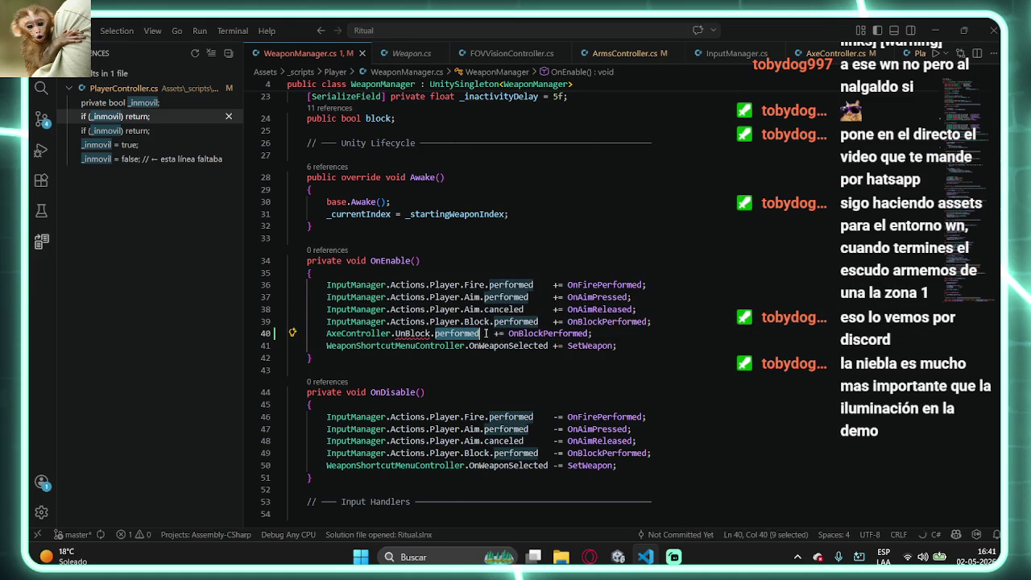
pyautogui.press('BackSpace')
pyautogui.press('BackSpace')
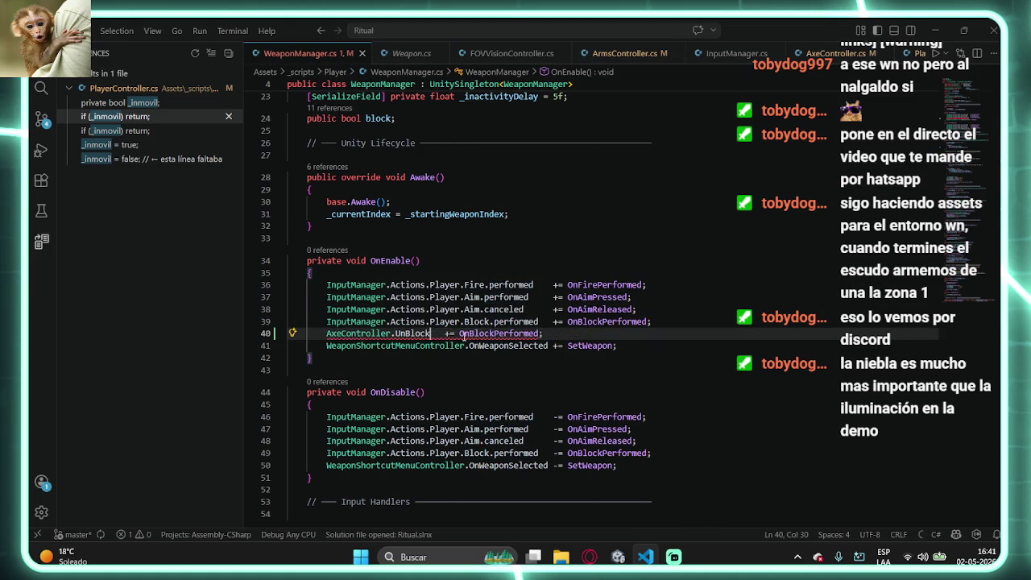
pyautogui.doubleClick(466, 332)
pyautogui.click(435, 333)
pyautogui.click(430, 333)
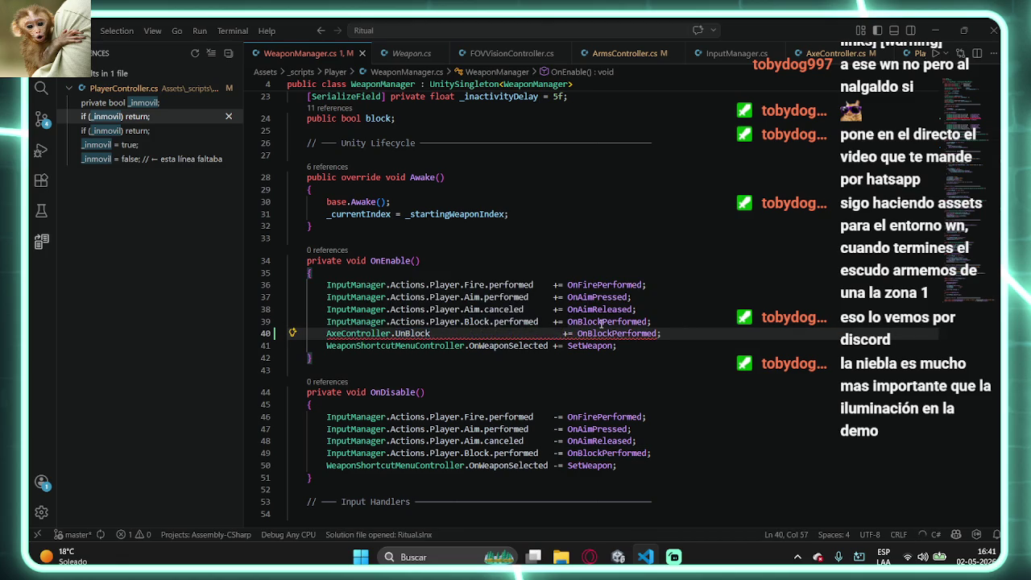
pyautogui.press('BackSpace')
pyautogui.press('BackSpace')
pyautogui.press('BackSpace')
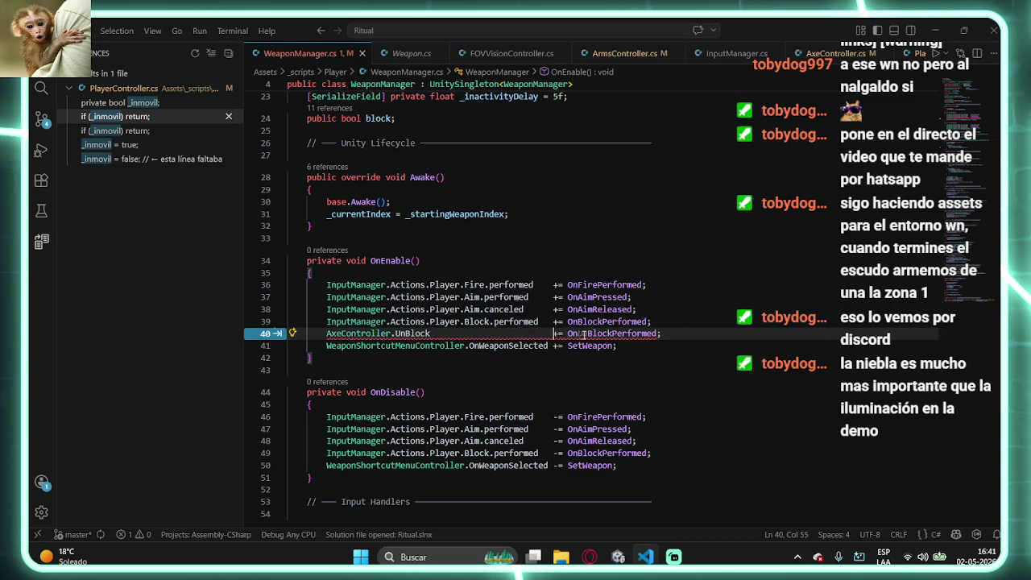
# - Replace the handler name on line 40 with Unblock
pyautogui.moveTo(568, 332); pyautogui.dragTo(649, 335)
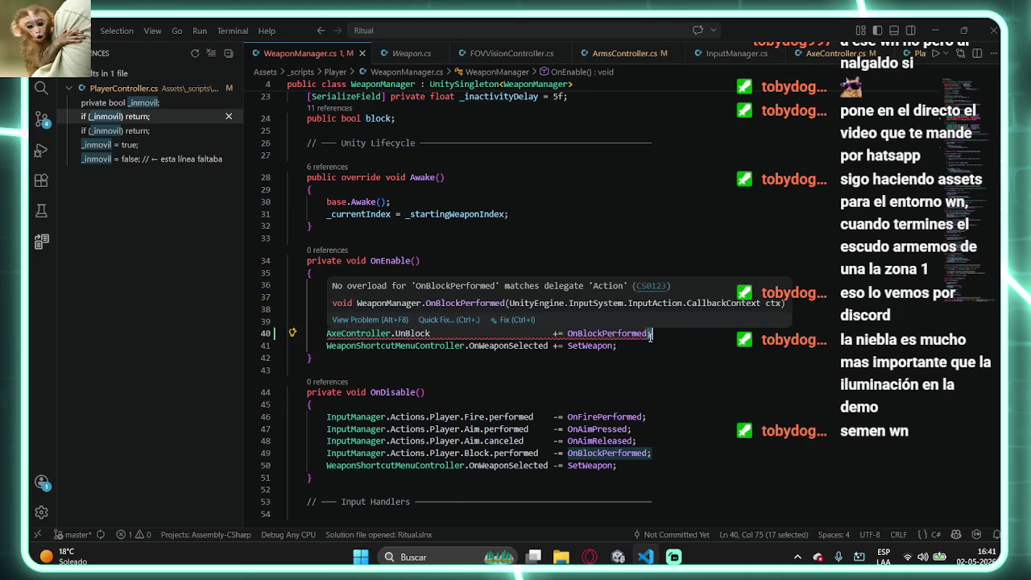
pyautogui.write('Unb')
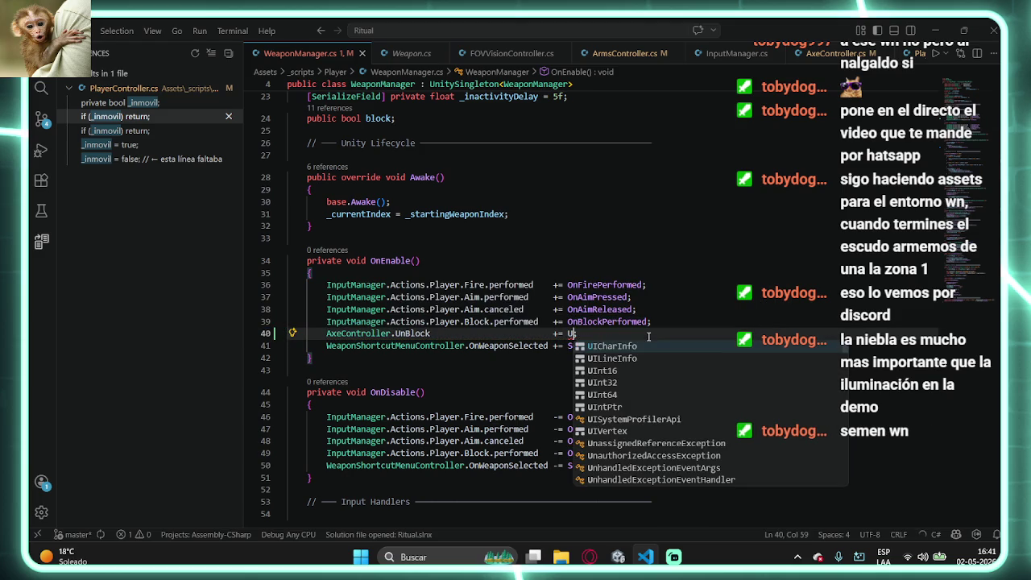
pyautogui.press('BackSpace')
pyautogui.write('Block')
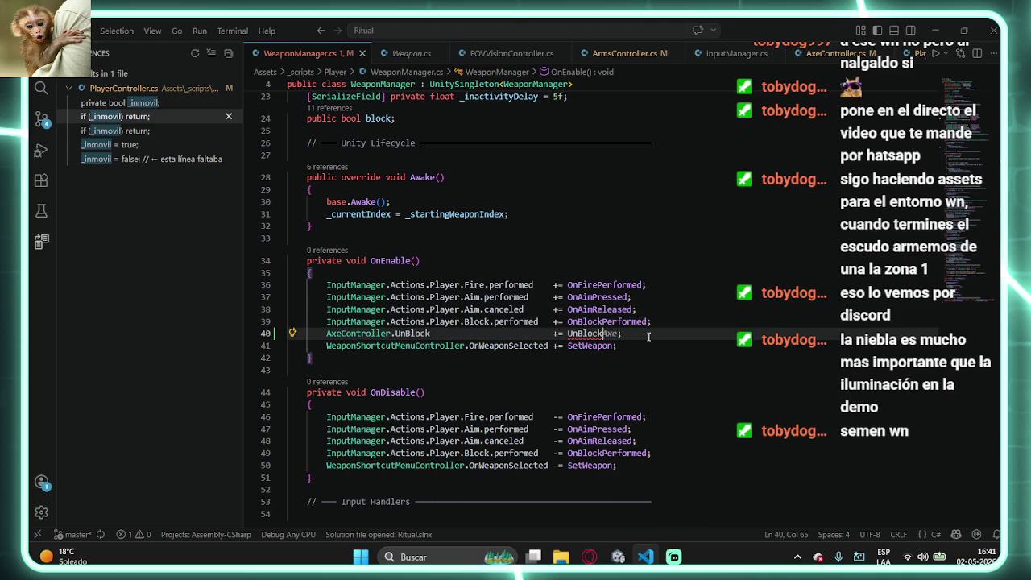
pyautogui.click(679, 298)
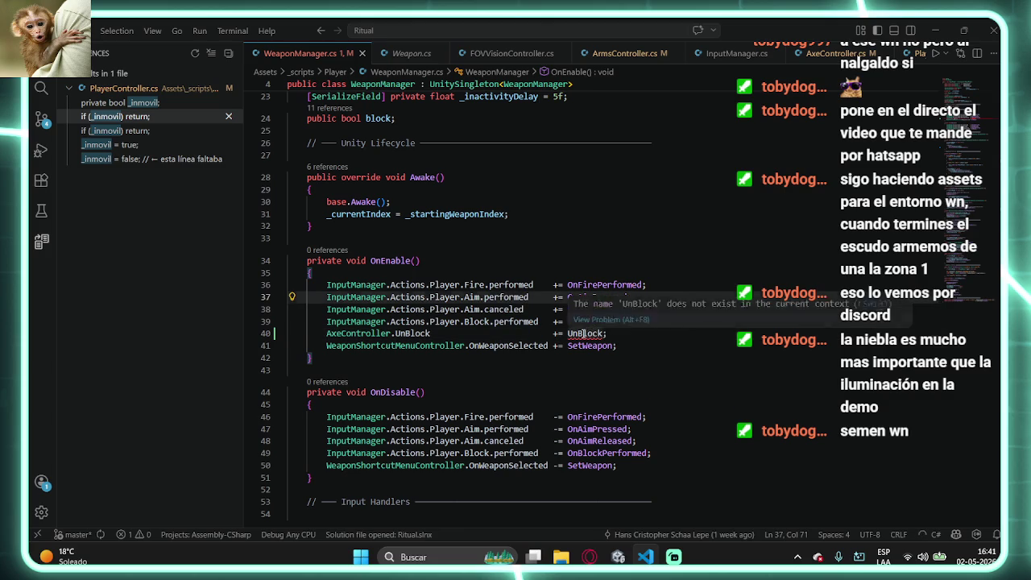
pyautogui.click(581, 332)
pyautogui.press('BackSpace')
pyautogui.write('b')
pyautogui.click(475, 333)
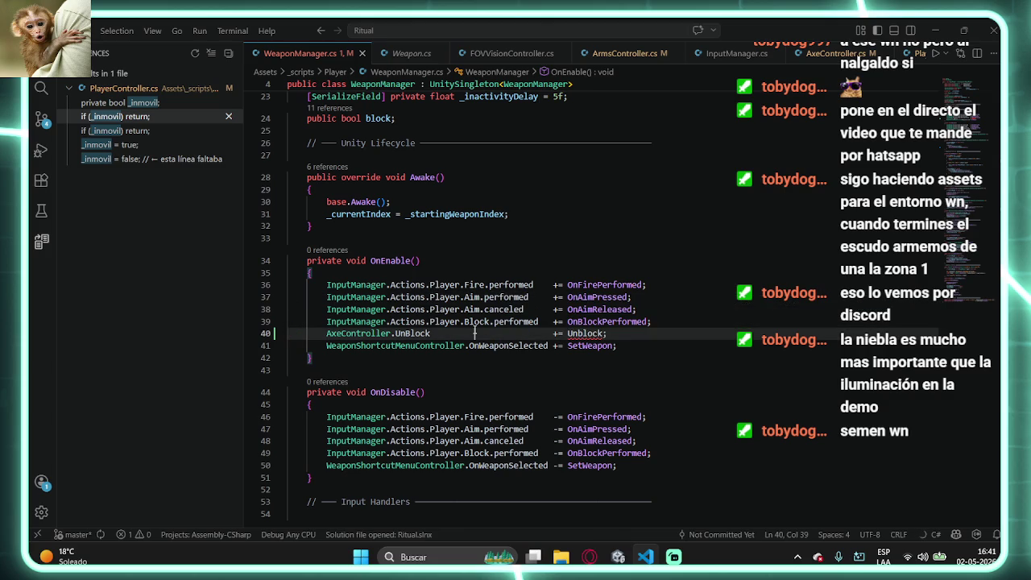
# - Check where the UnBlock event is declared and fix the handler casing to UnBlock
pyautogui.click(411, 332)
pyautogui.press('F12')
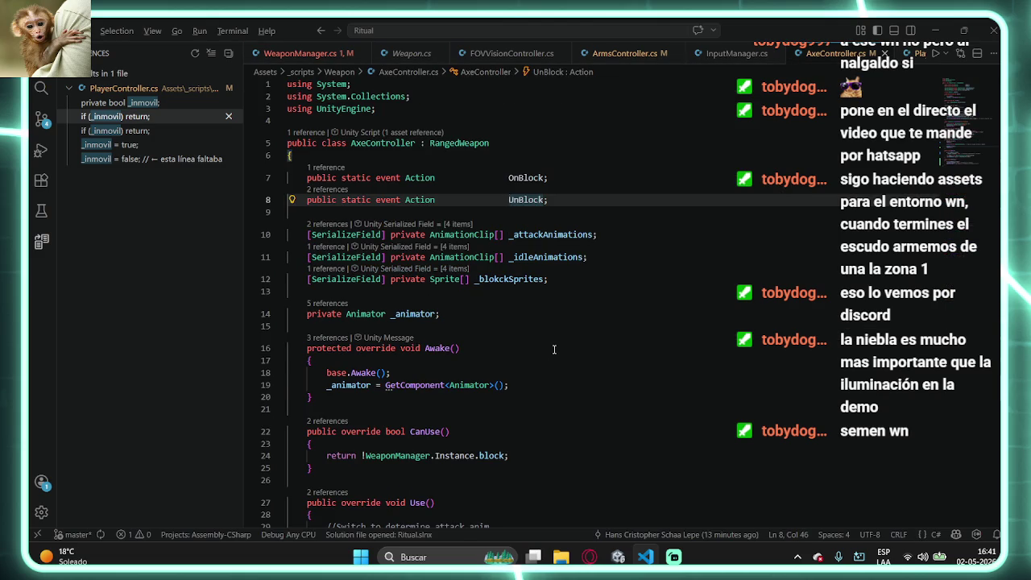
pyautogui.hotkey('alt', 'Left')
pyautogui.click(588, 333)
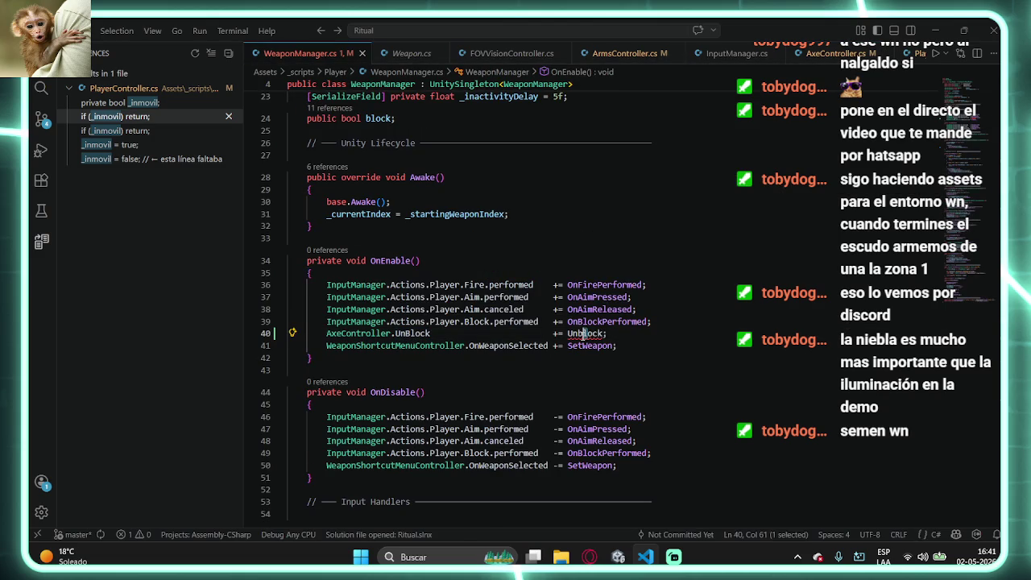
pyautogui.click(582, 332)
pyautogui.press('BackSpace')
pyautogui.write('B')
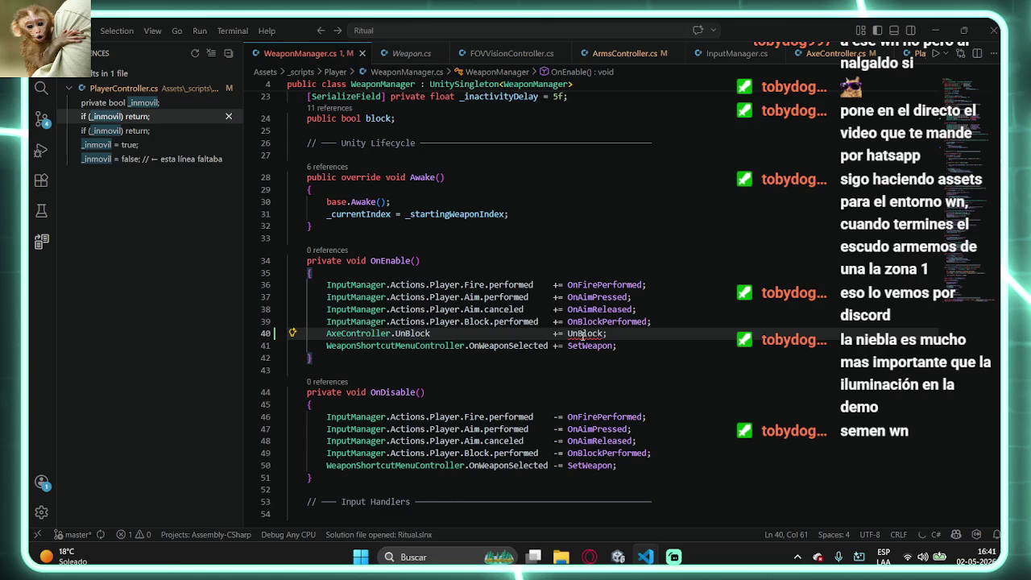
# - Generate an UnBlock method stub with Quick Fix, then delete the generated stub
pyautogui.hotkey('ctrl', '.')
pyautogui.press('Return')
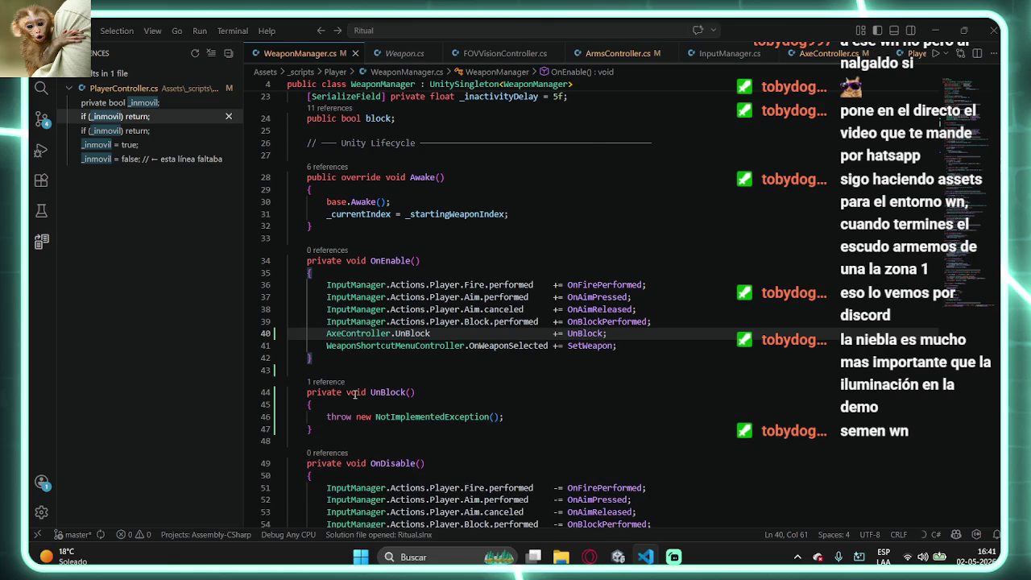
pyautogui.press('BackSpace')
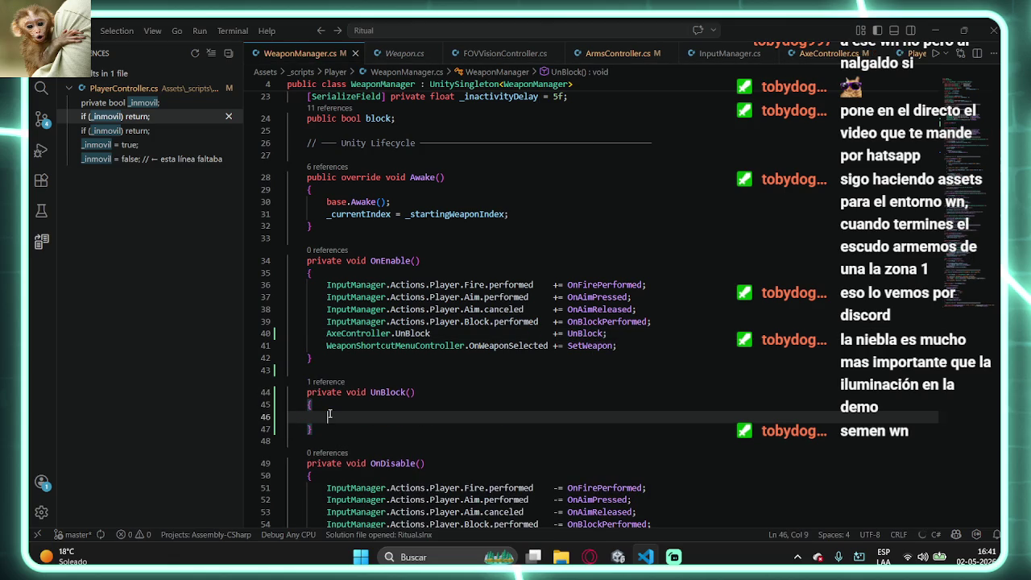
pyautogui.moveTo(316, 429); pyautogui.dragTo(282, 372)
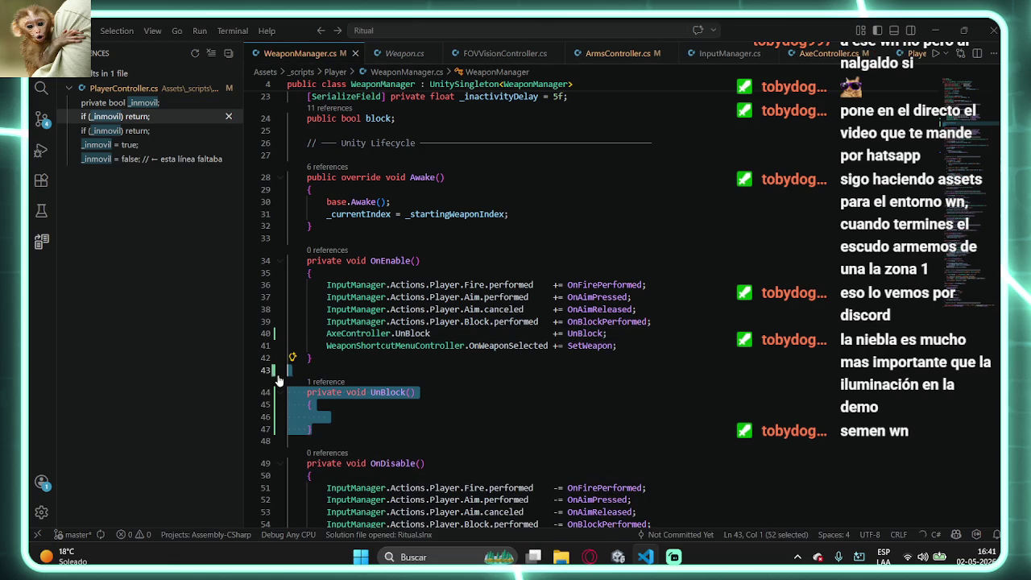
pyautogui.press('BackSpace')
pyautogui.press('BackSpace')
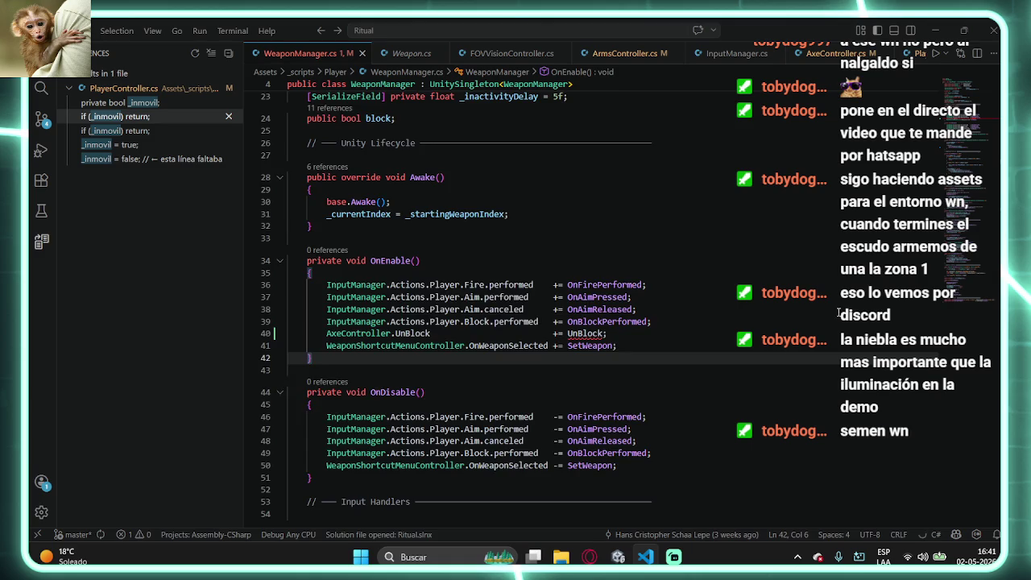
# - Scroll through WeaponManager.cs to review the rest of the script
pyautogui.scroll(-12, 281, 379)
pyautogui.scroll(-20, 394, 333)
pyautogui.scroll(10, 395, 334)
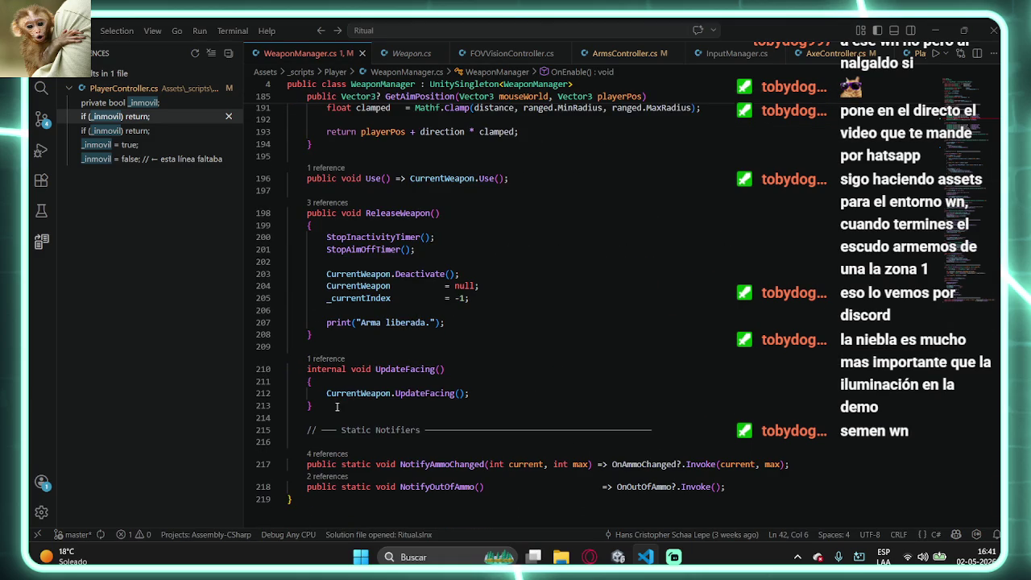
pyautogui.scroll(3, 336, 407)
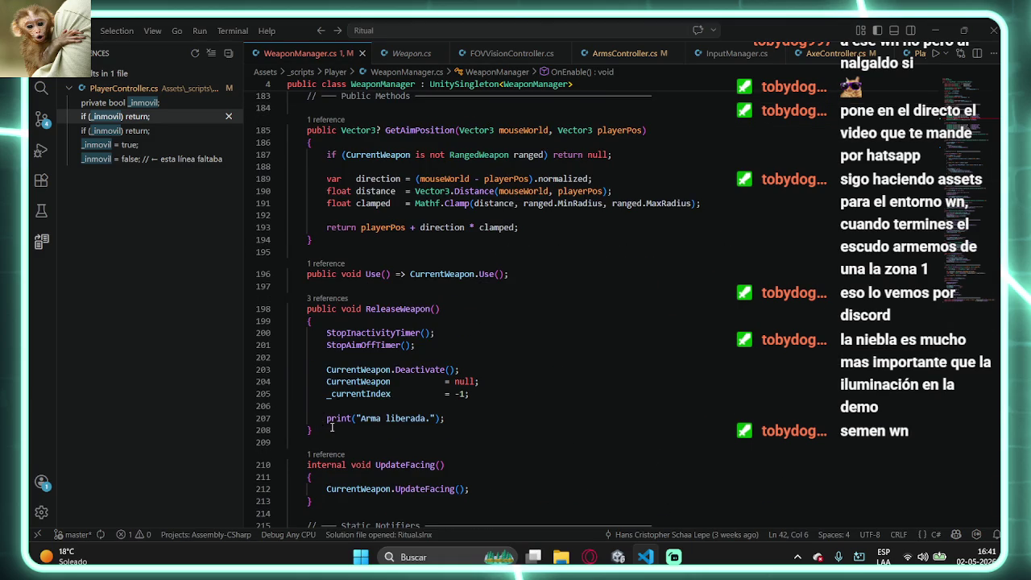
pyautogui.scroll(12, 332, 427)
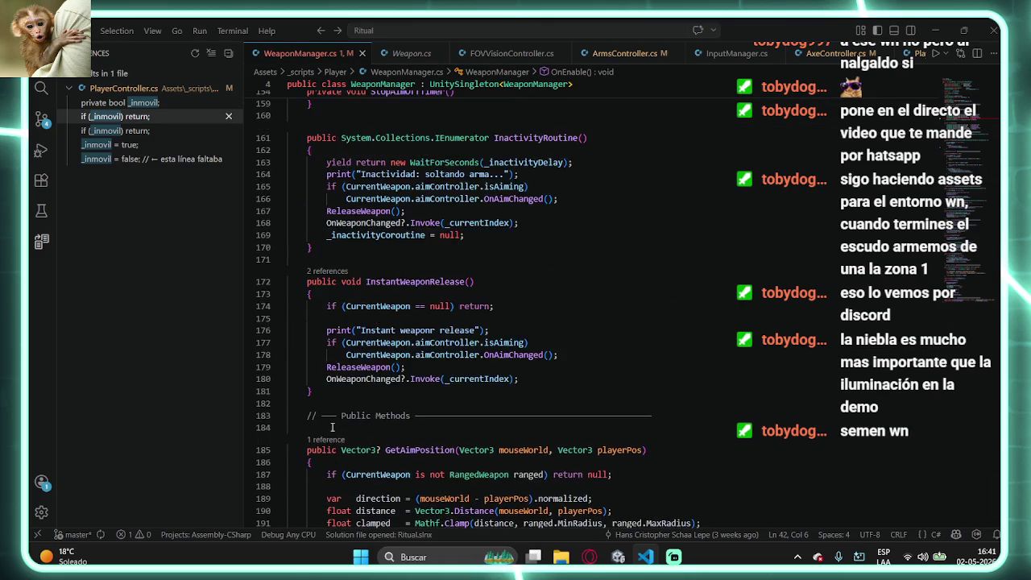
pyautogui.scroll(-6, 332, 427)
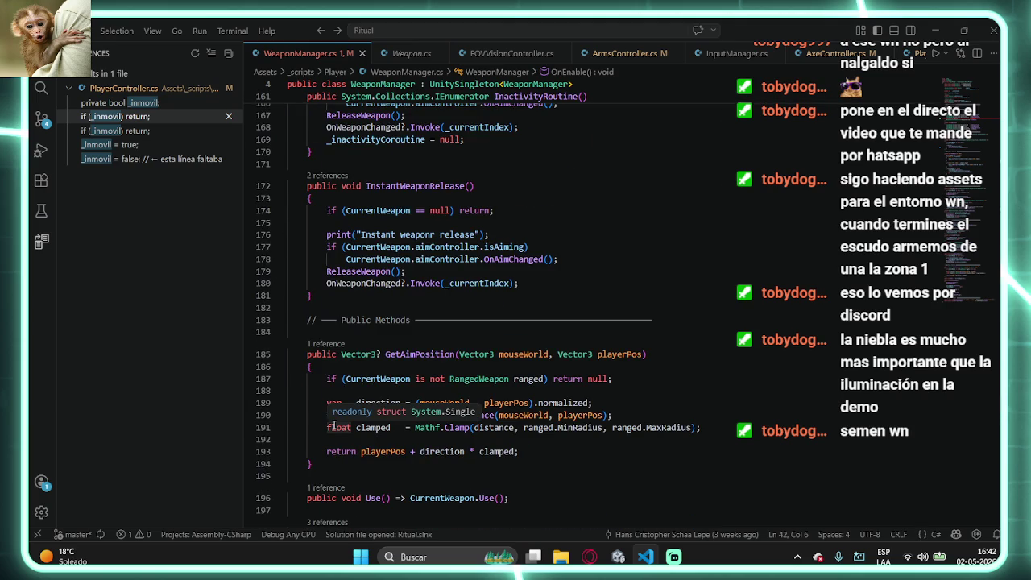
pyautogui.scroll(18, 334, 425)
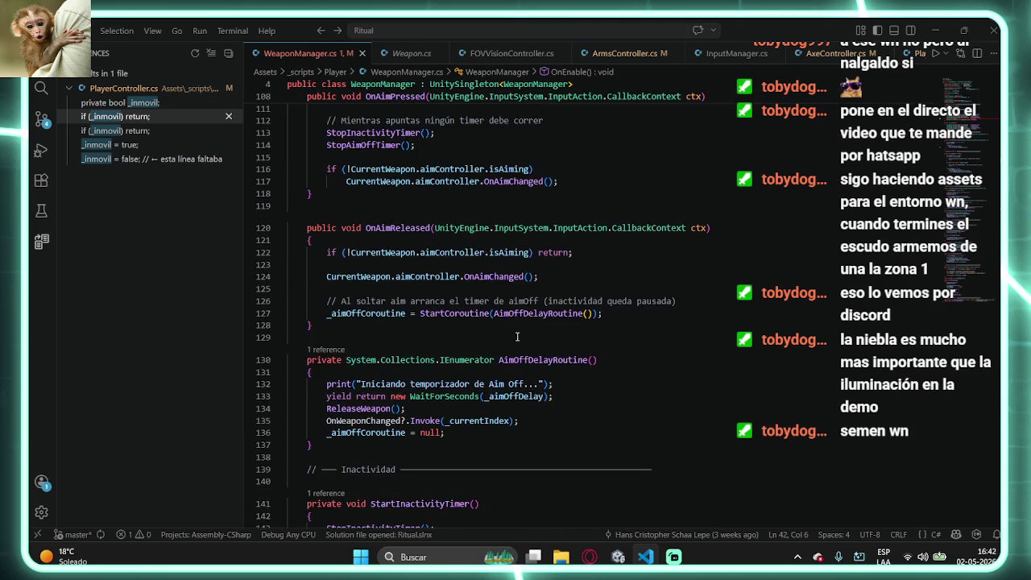
pyautogui.scroll(13, 518, 337)
pyautogui.scroll(-4, 514, 336)
pyautogui.scroll(13, 491, 332)
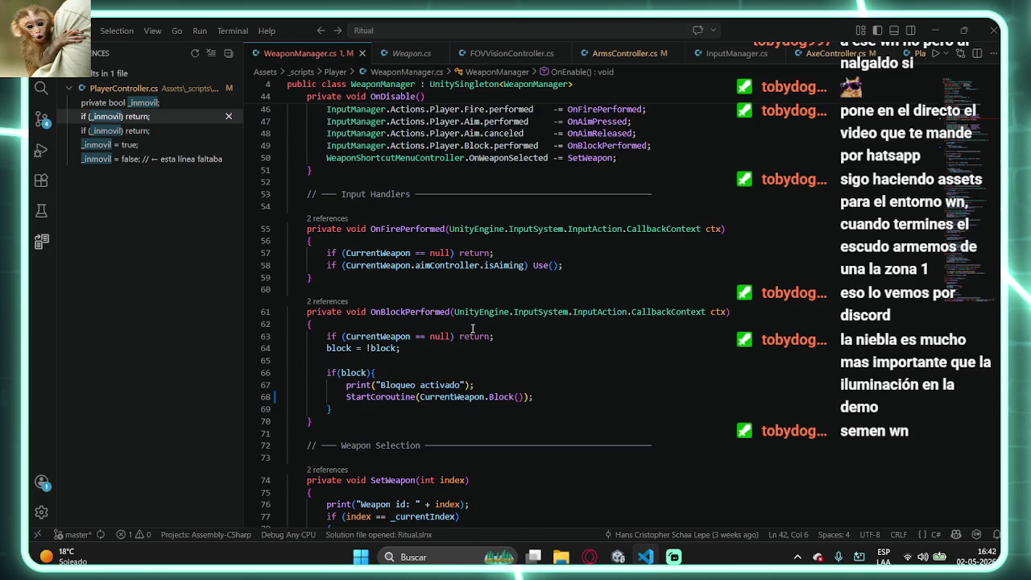
# - Insert a private void UnBlock() method below OnBlockPerformed
pyautogui.click(340, 421)
pyautogui.press('Return')
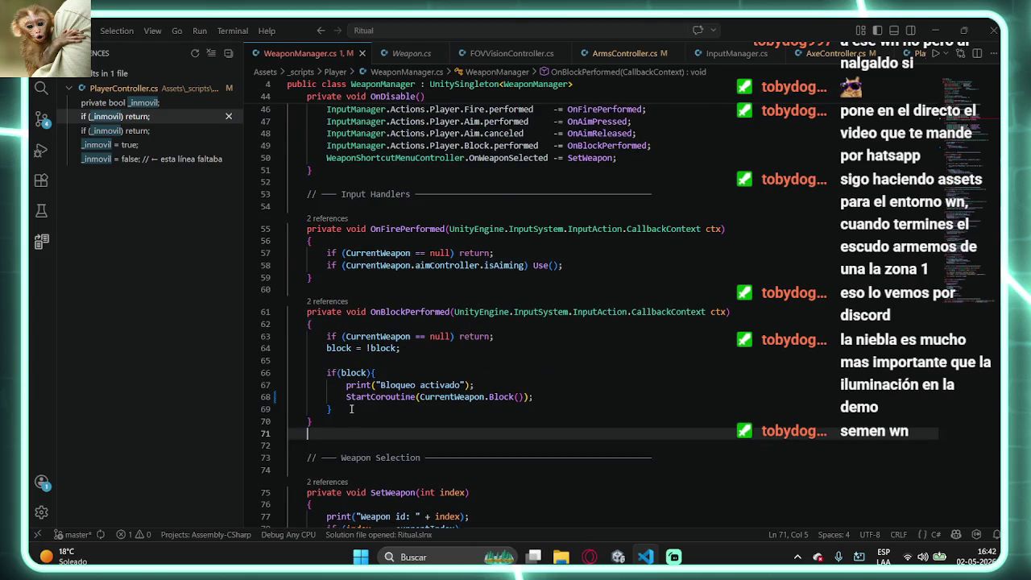
pyautogui.press('Tab')
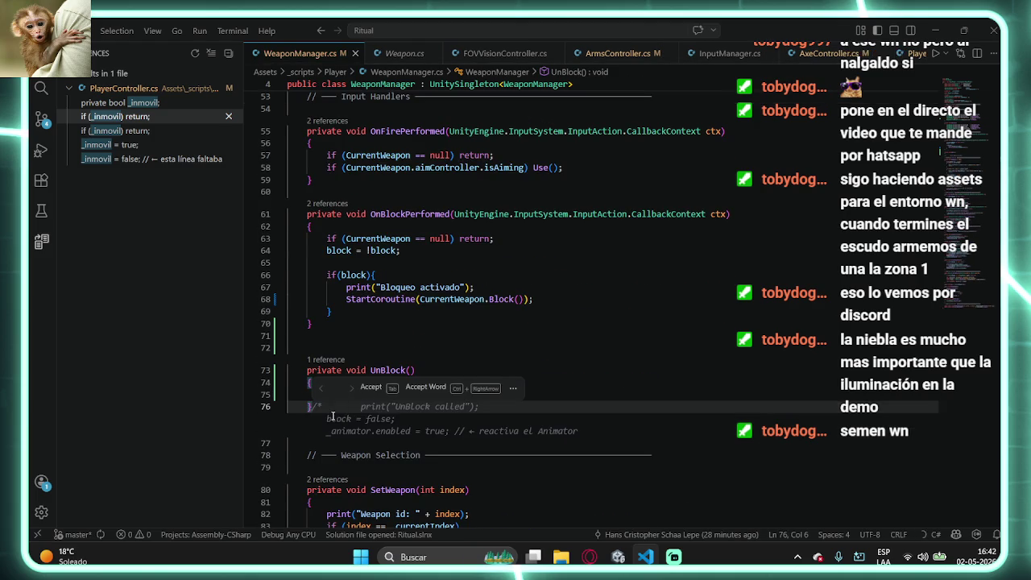
pyautogui.press('Escape')
pyautogui.click(405, 396)
# - Fill UnBlock with block=false; and the 'Bloqueo desactivado' print, then return to Unity
pyautogui.write('v')
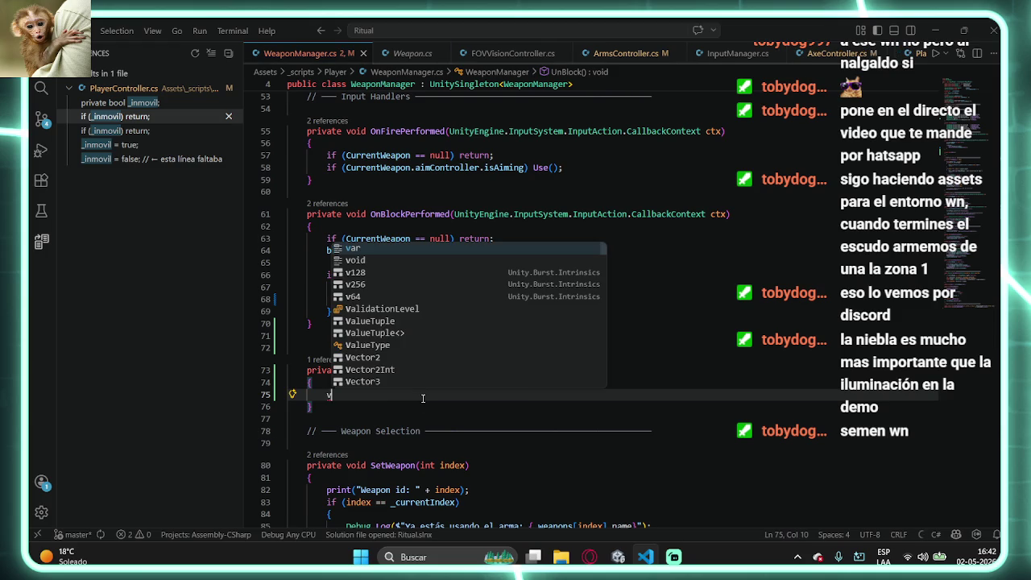
pyautogui.press('BackSpace')
pyautogui.write('block+')
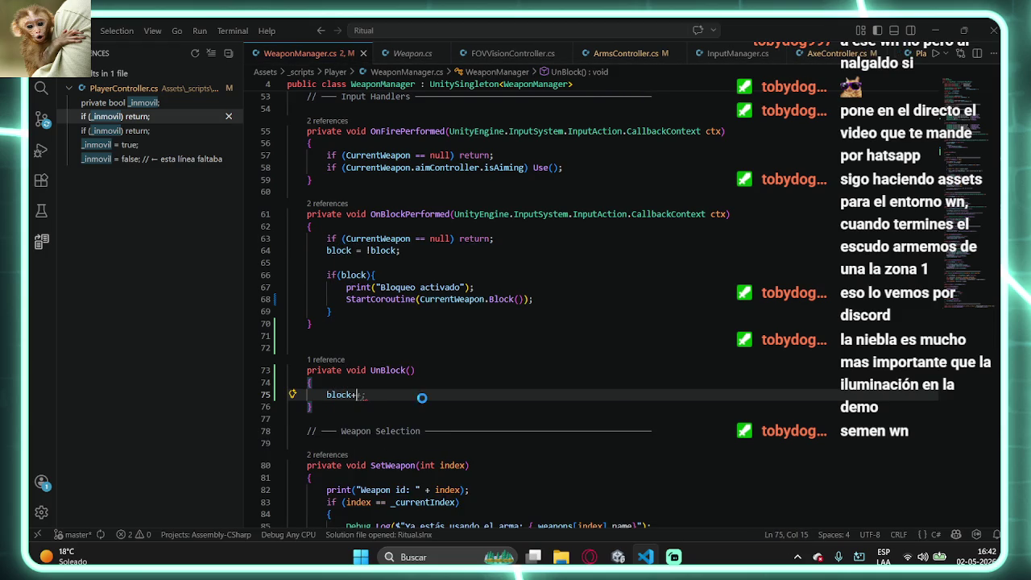
pyautogui.press('super+shift+s')
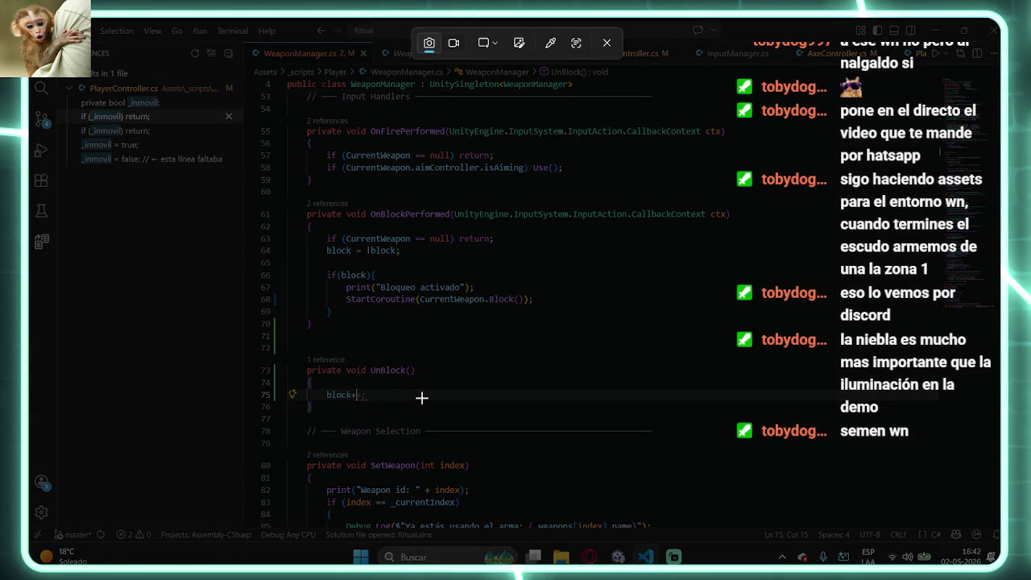
pyautogui.press('Escape')
pyautogui.press('BackSpace')
pyautogui.write('=f')
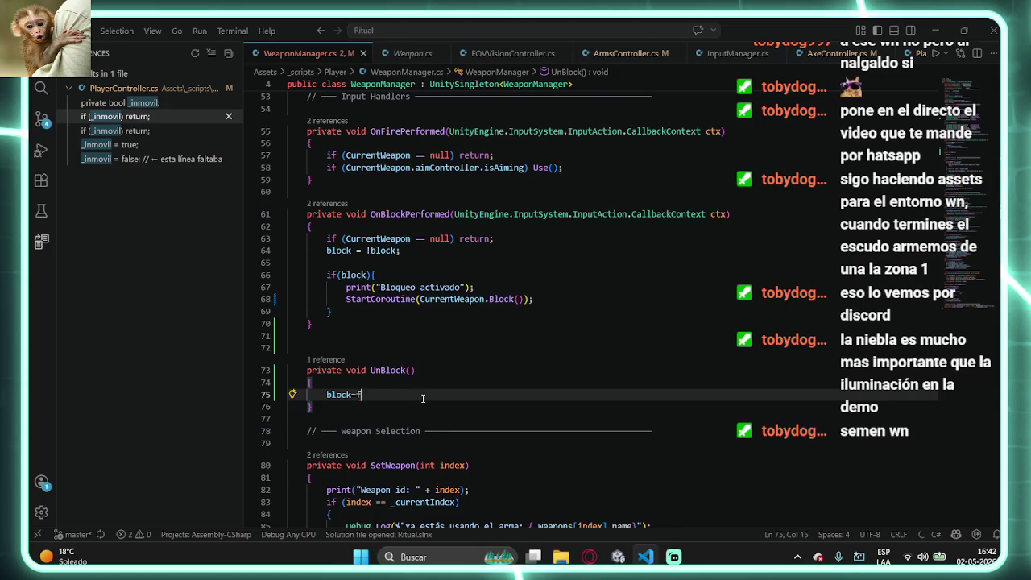
pyautogui.write('alse;')
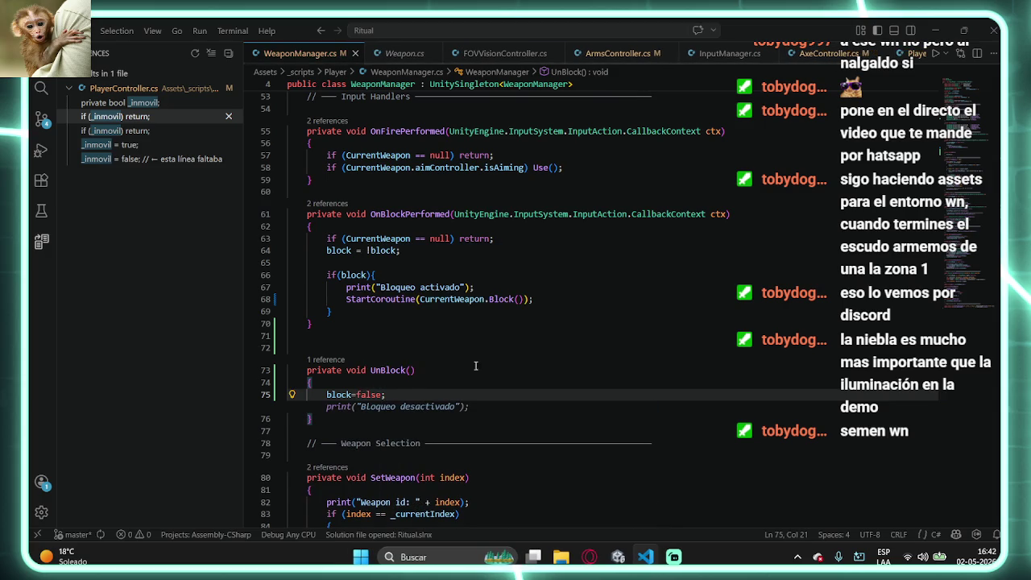
pyautogui.press('Tab')
pyautogui.hotkey('alt', 'Tab')
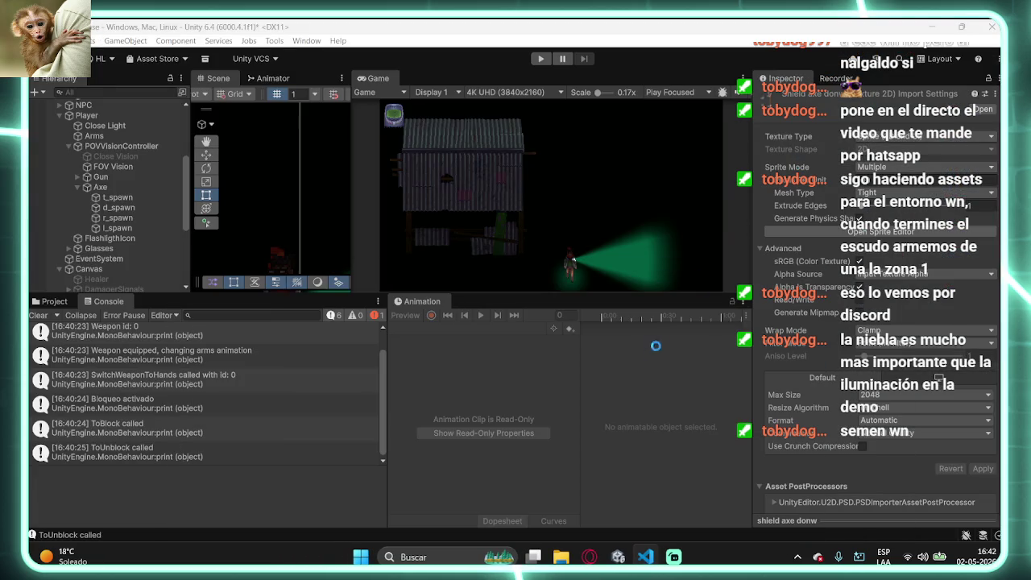
# - Read the Claude advice on disabling the Animator, then go to the YouTube playlist tab
pyautogui.click(589, 557)
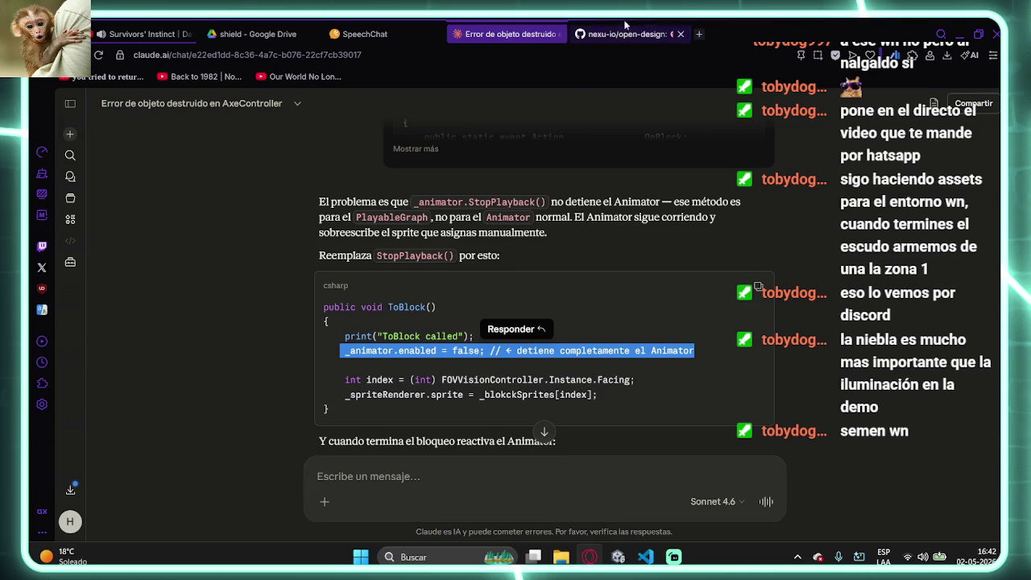
pyautogui.click(143, 32)
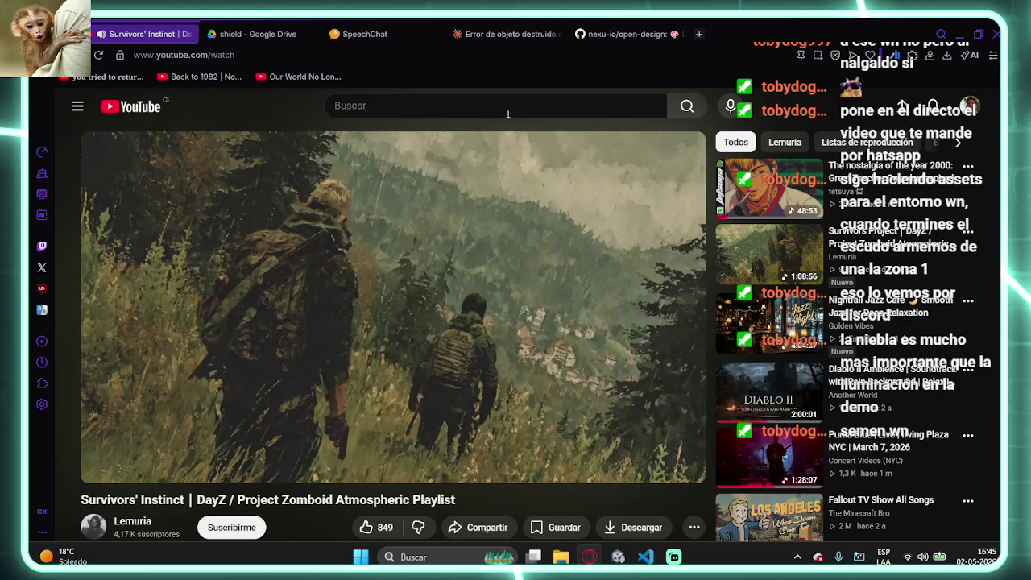
# - Bring Unity forward and start the game in Play mode
pyautogui.click(617, 556)
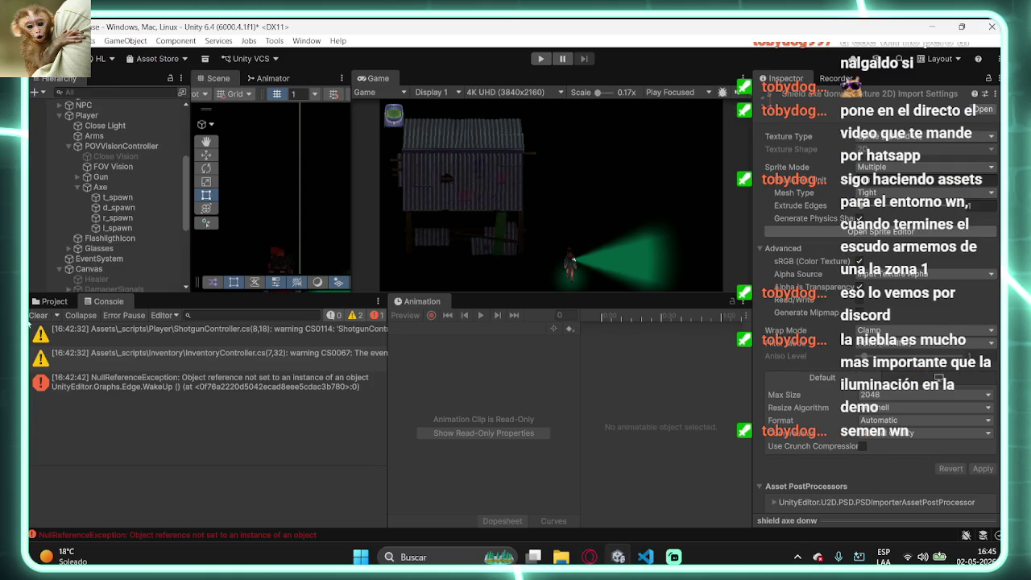
pyautogui.click(36, 316)
pyautogui.click(541, 58)
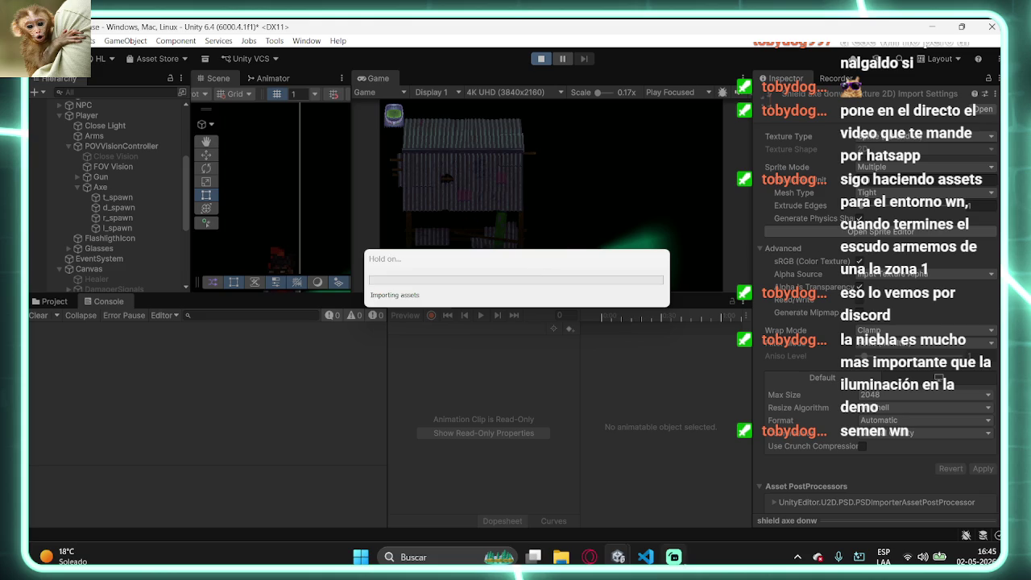
# - Copy the UnBlock subscription into OnDisable as -=, then return to the running game
pyautogui.click(645, 556)
pyautogui.scroll(5, 517, 138)
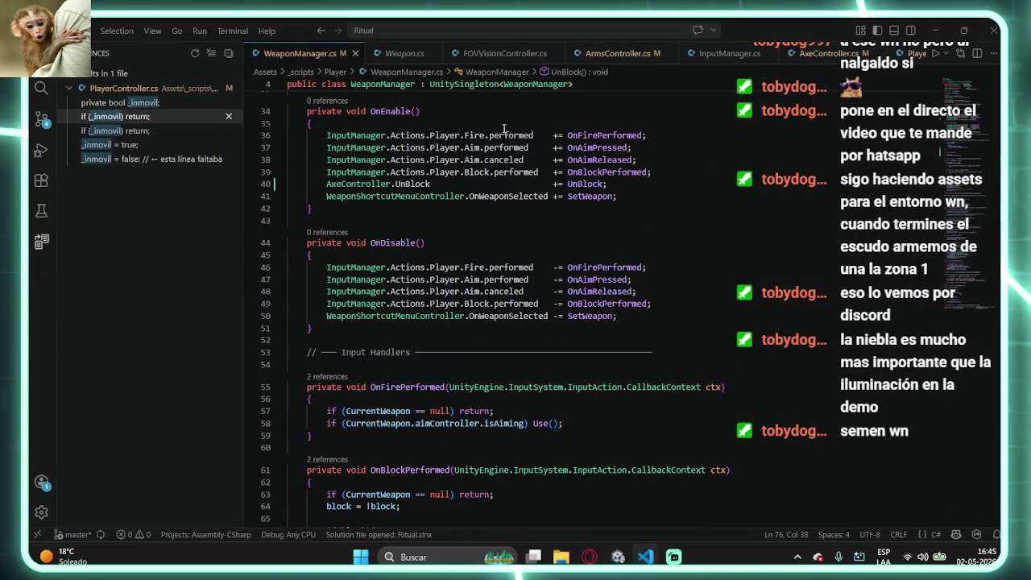
pyautogui.scroll(2, 486, 325)
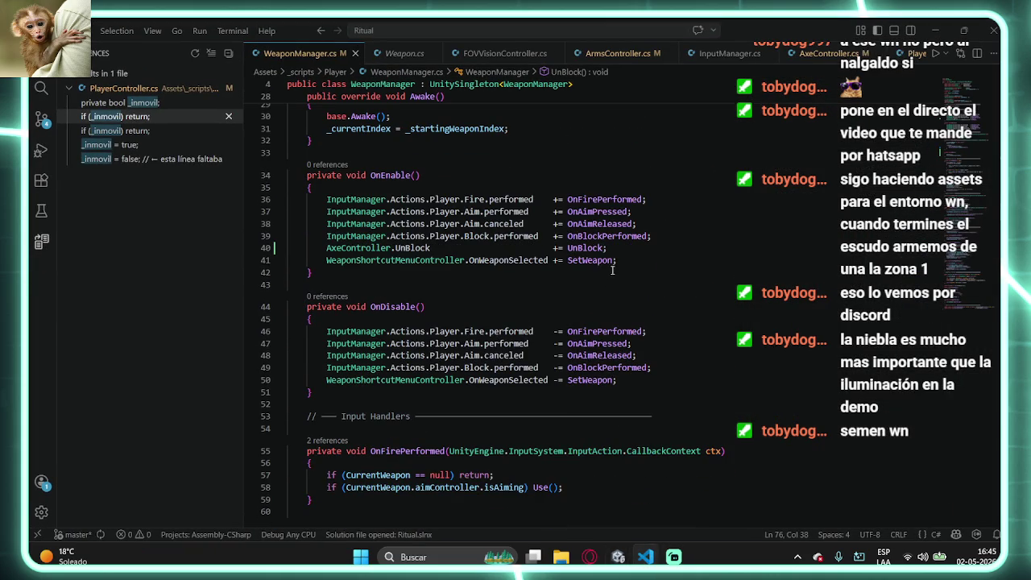
pyautogui.click(657, 215)
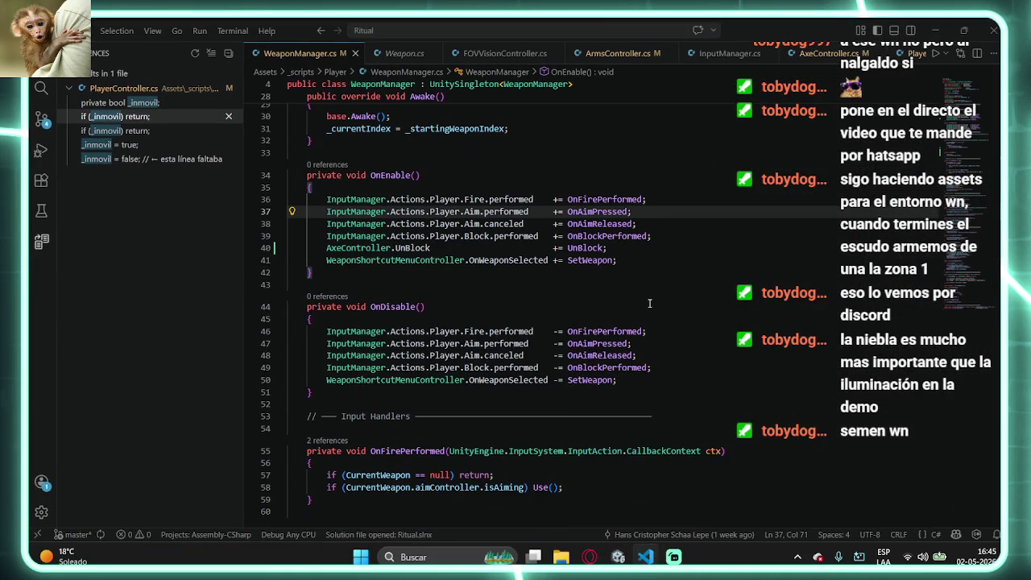
pyautogui.moveTo(609, 248); pyautogui.dragTo(327, 249)
pyautogui.hotkey('ctrl', 'c')
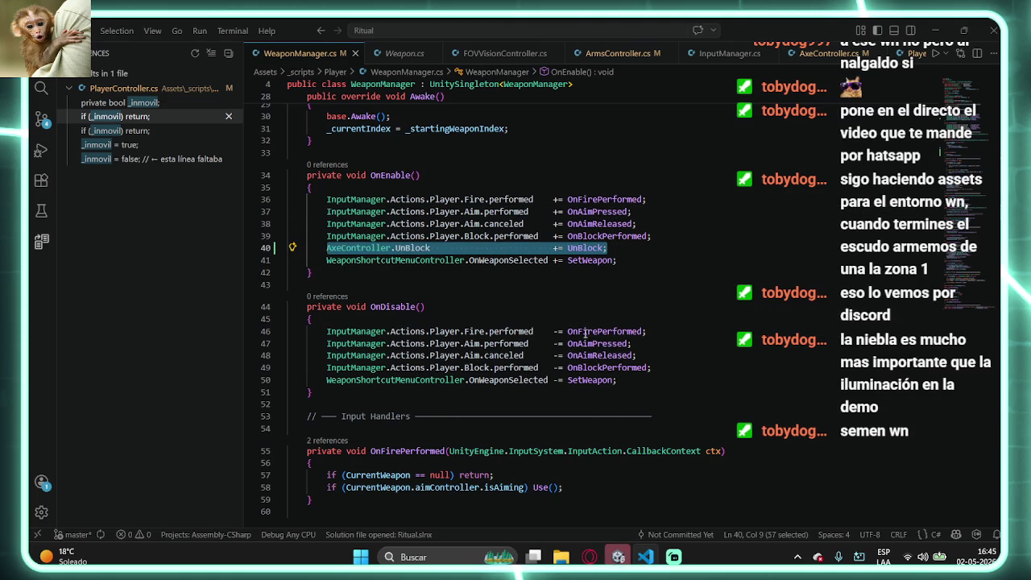
pyautogui.click(670, 365)
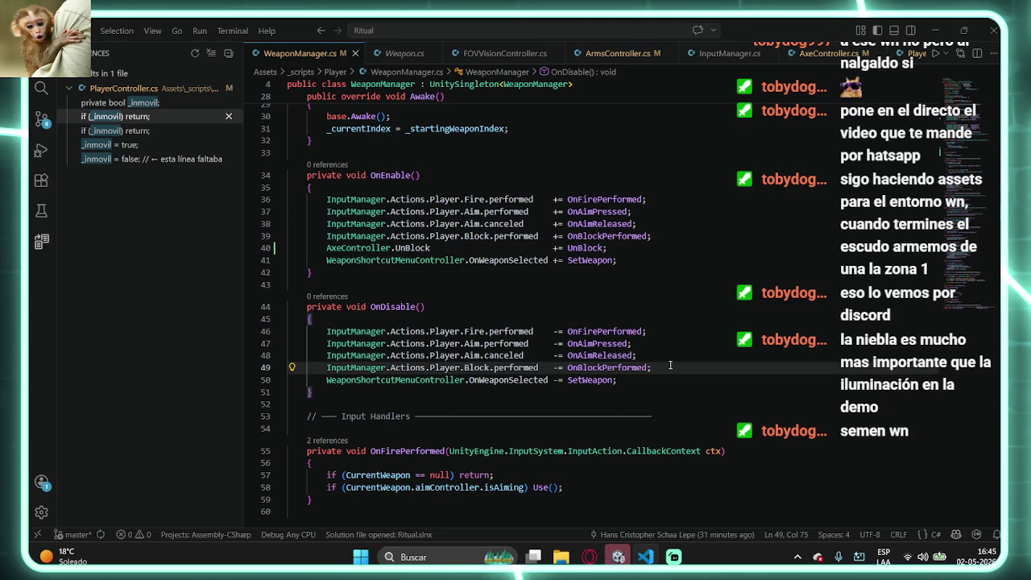
pyautogui.press('Return')
pyautogui.hotkey('ctrl', 'v')
pyautogui.moveTo(559, 379); pyautogui.dragTo(555, 380)
pyautogui.write('-')
pyautogui.hotkey('alt', 'Tab')
pyautogui.press('w')
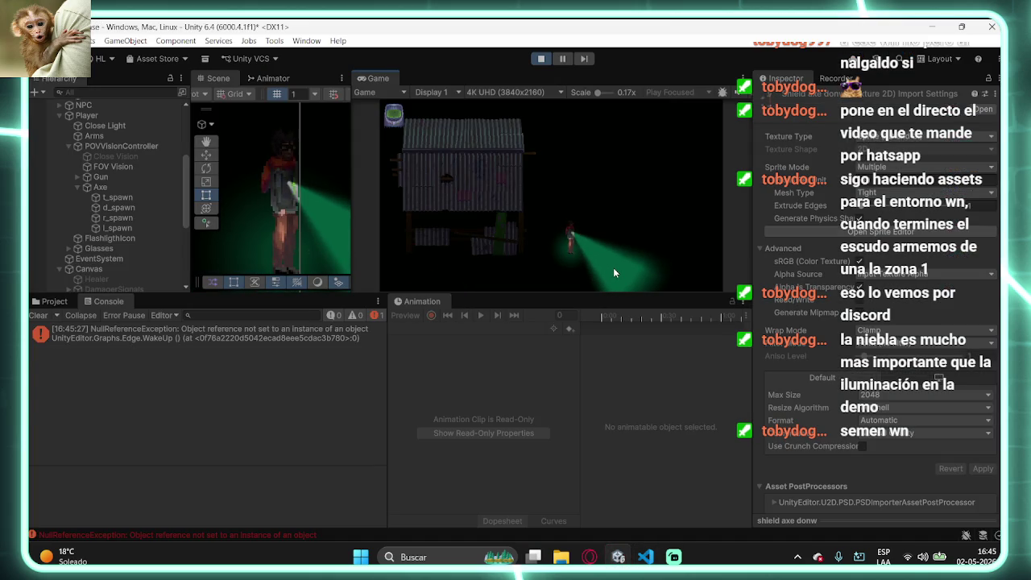
# - Equip weapon 1 and test the axe shield block while moving up and right
pyautogui.press('1')
pyautogui.rightClick(631, 257)
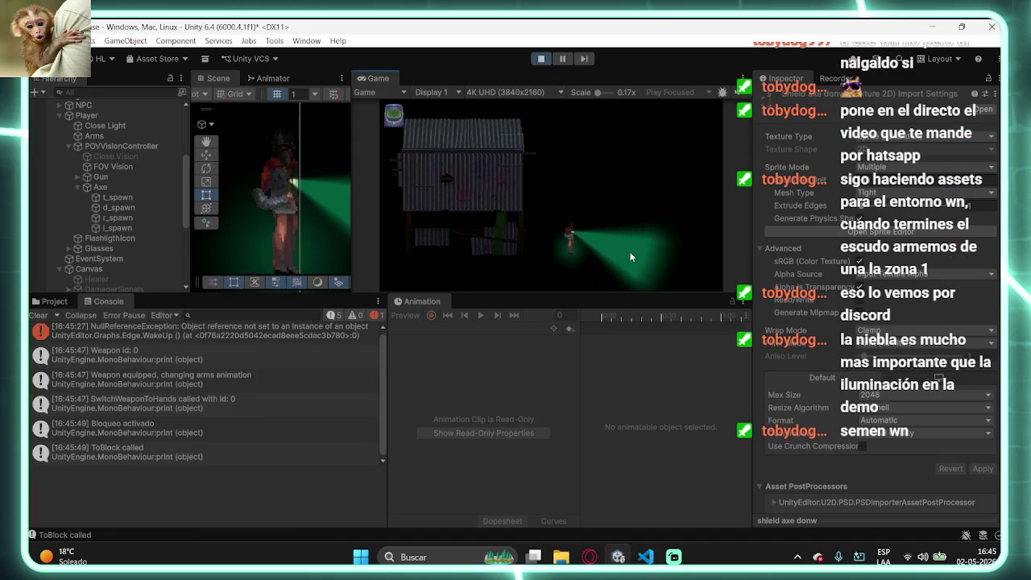
pyautogui.press('w')
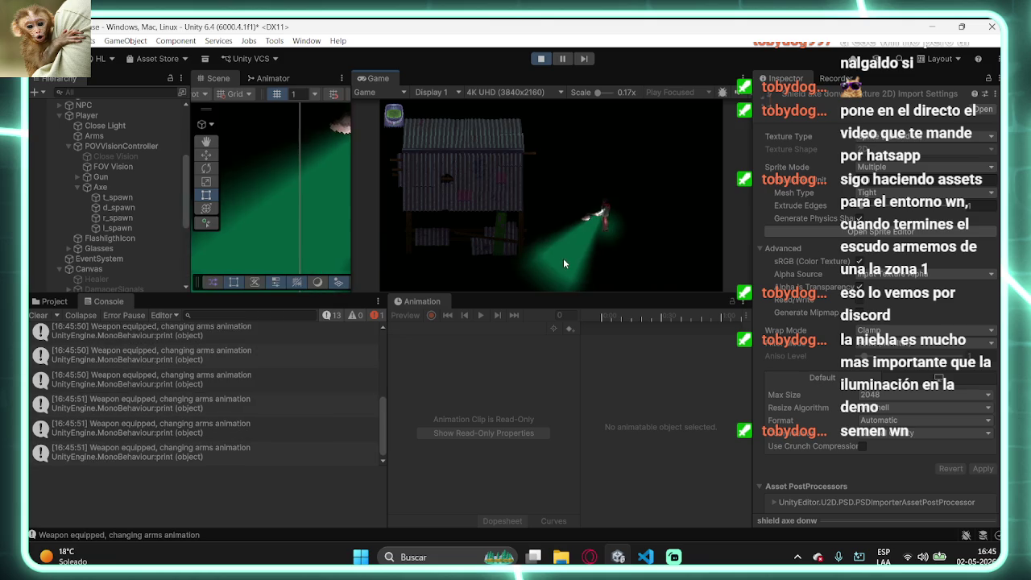
pyautogui.rightClick(562, 233)
pyautogui.press('d')
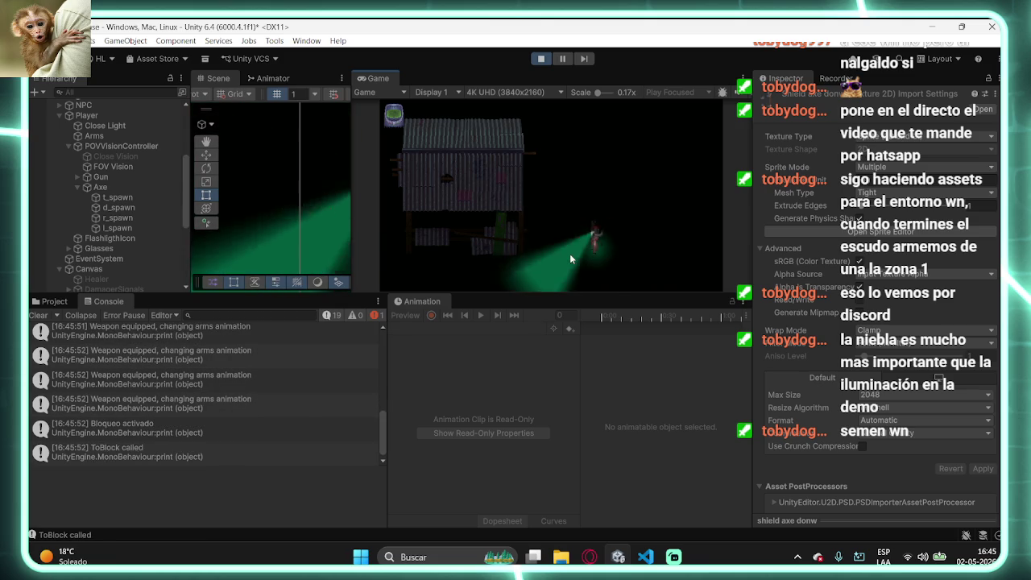
pyautogui.rightClick(569, 236)
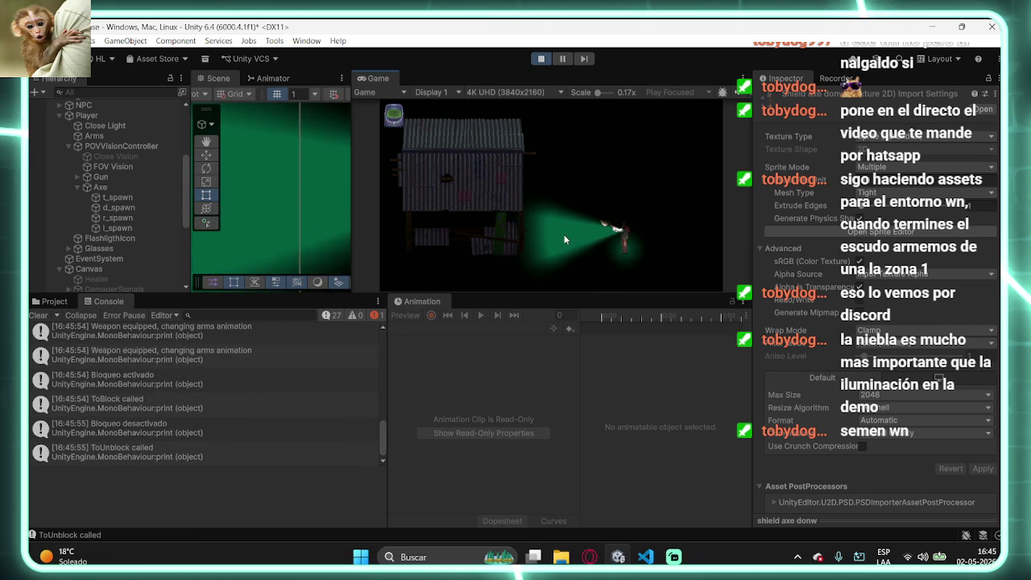
pyautogui.scroll(-5, 613, 201)
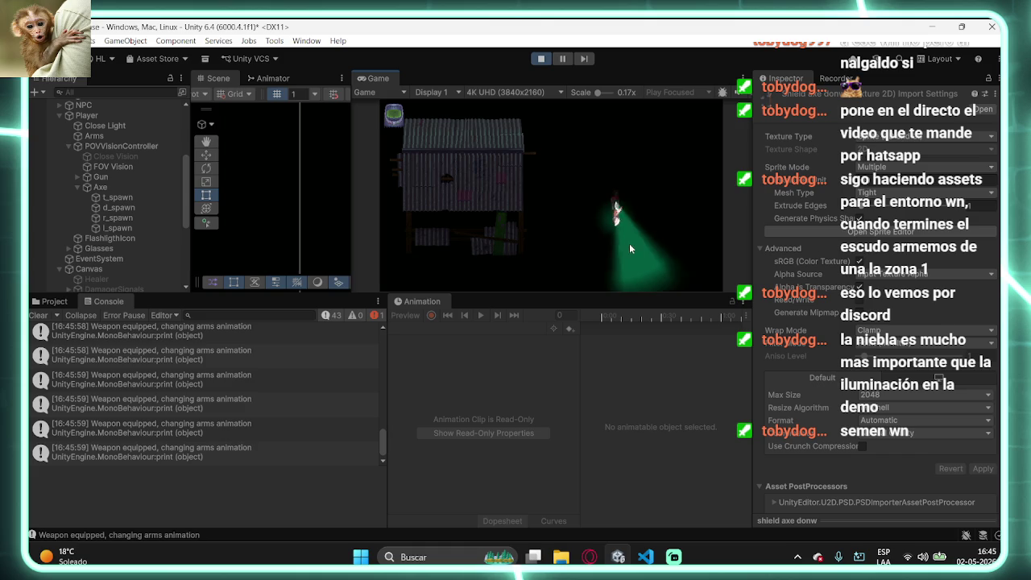
pyautogui.rightClick(603, 242)
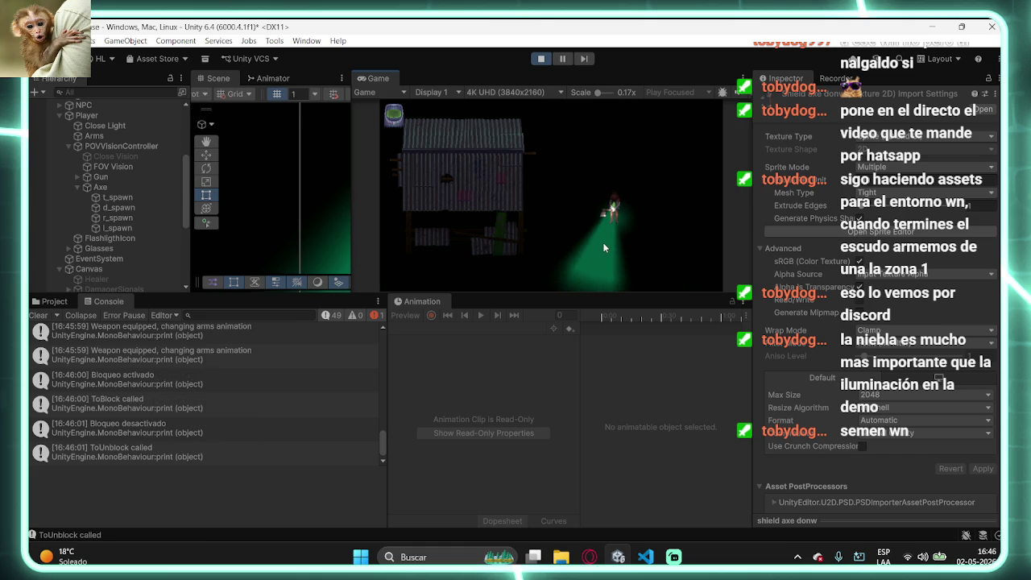
pyautogui.rightClick(602, 242)
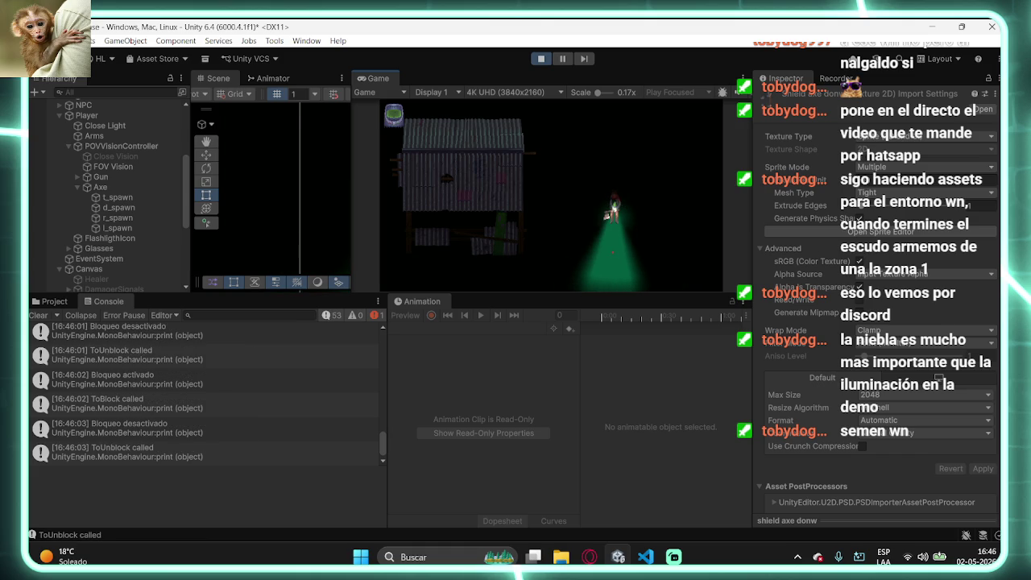
# - Keep blocking while aiming down, up and sideways to check every direction
pyautogui.scroll(-1, 607, 249)
pyautogui.scroll(-3, 608, 252)
pyautogui.rightClick(608, 251)
pyautogui.scroll(-2, 608, 249)
pyautogui.rightClick(608, 249)
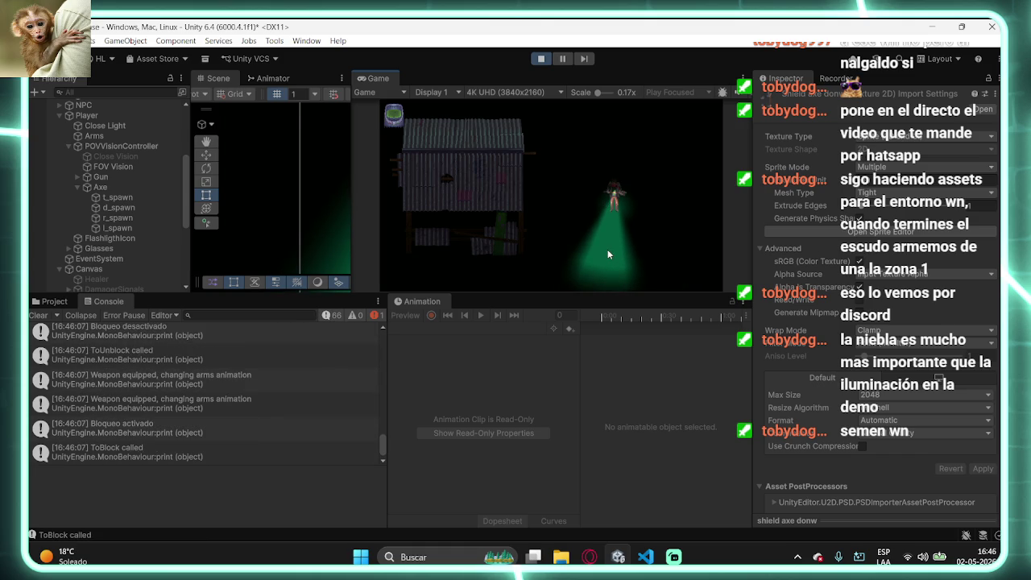
pyautogui.scroll(-2, 608, 248)
pyautogui.rightClick(607, 249)
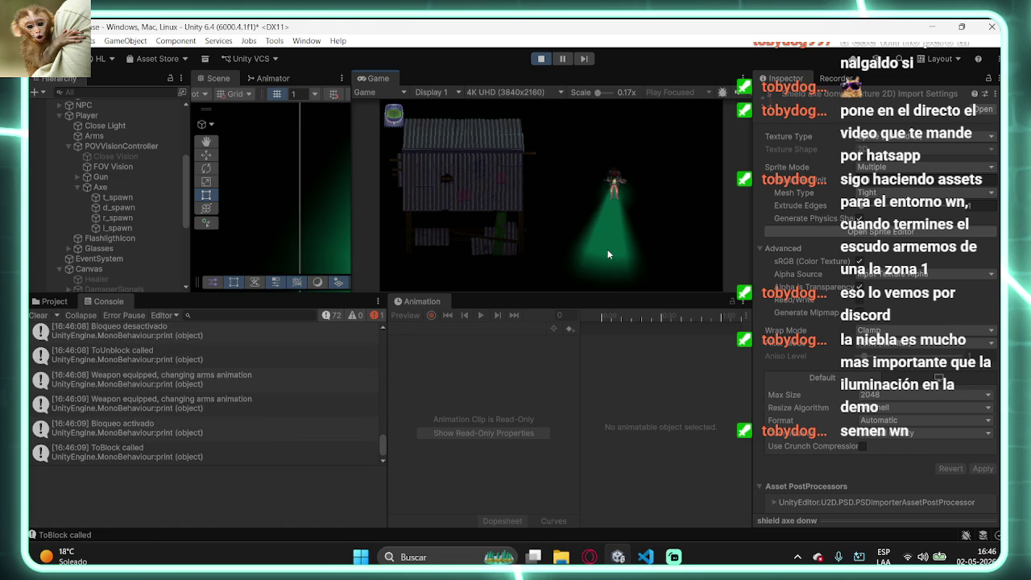
pyautogui.scroll(-1, 604, 210)
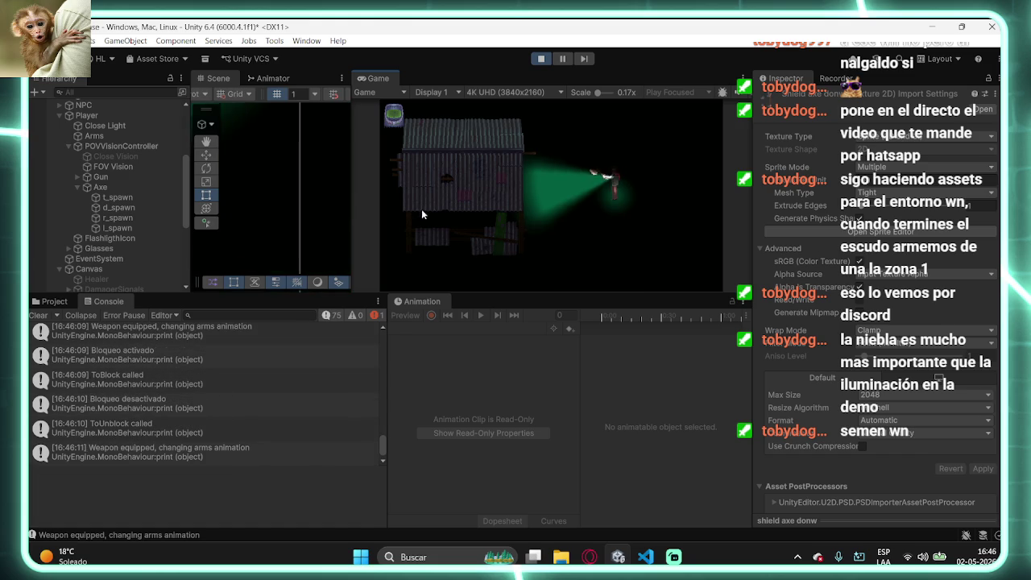
pyautogui.scroll(-1, 636, 246)
pyautogui.scroll(-5, 638, 244)
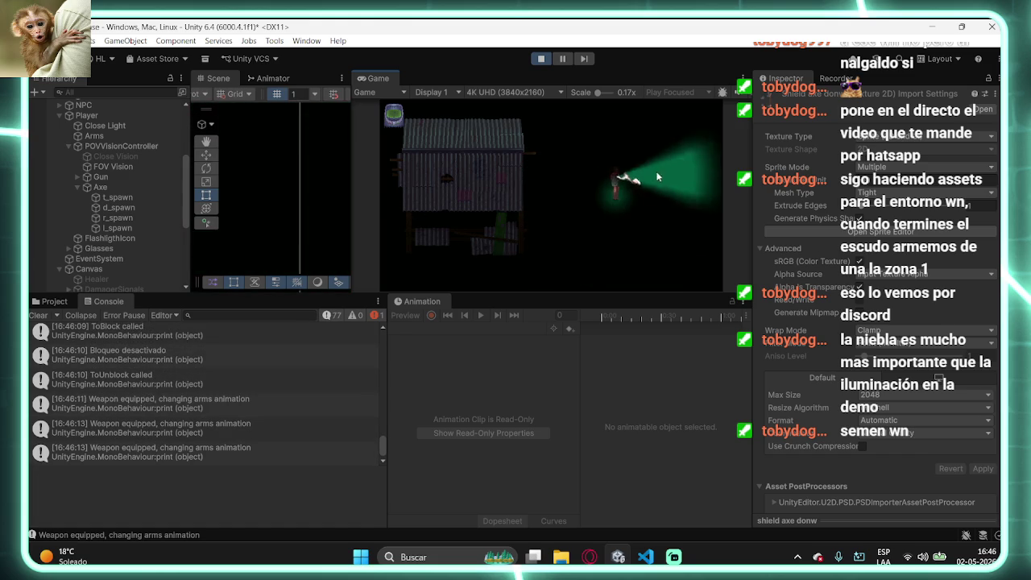
pyautogui.scroll(-3, 656, 240)
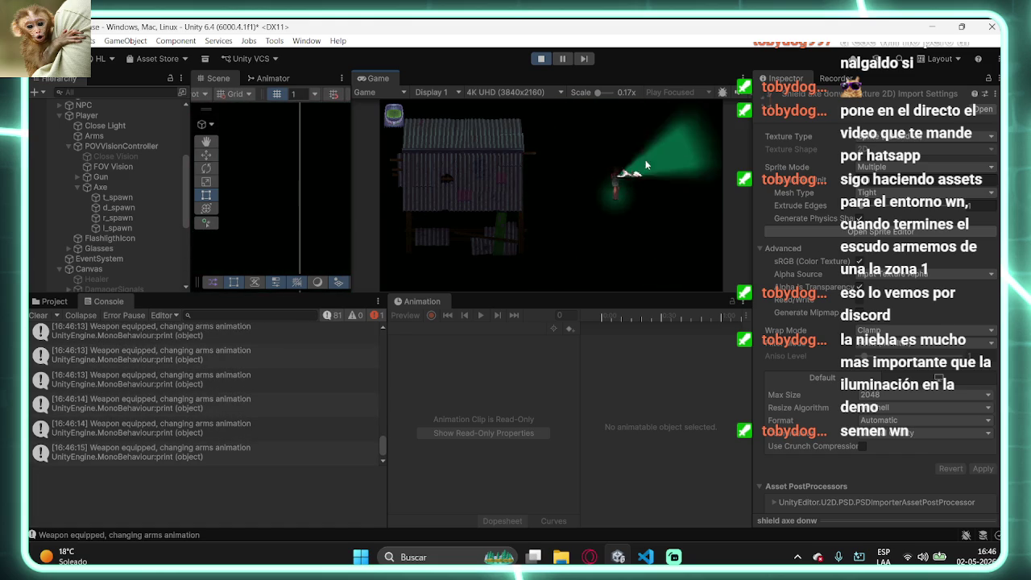
pyautogui.scroll(-1, 644, 153)
pyautogui.rightClick(611, 134)
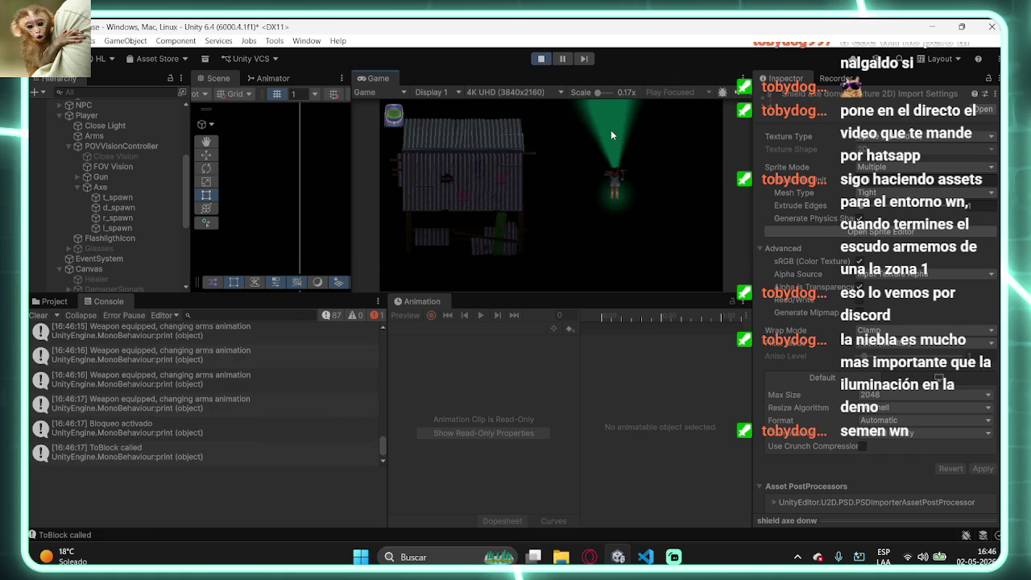
pyautogui.scroll(-2, 632, 240)
pyautogui.rightClick(616, 245)
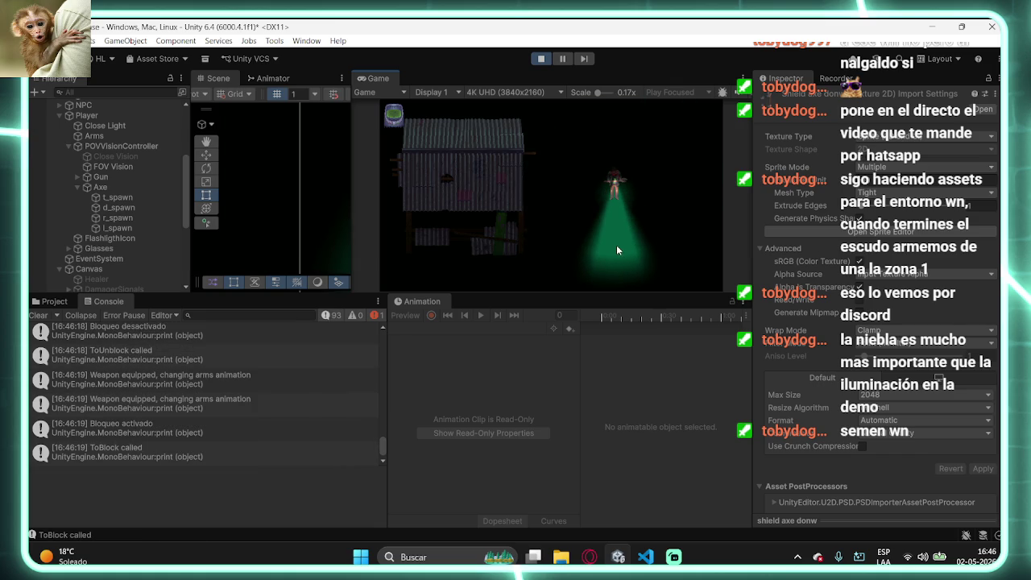
pyautogui.scroll(-1, 603, 173)
pyautogui.rightClick(597, 188)
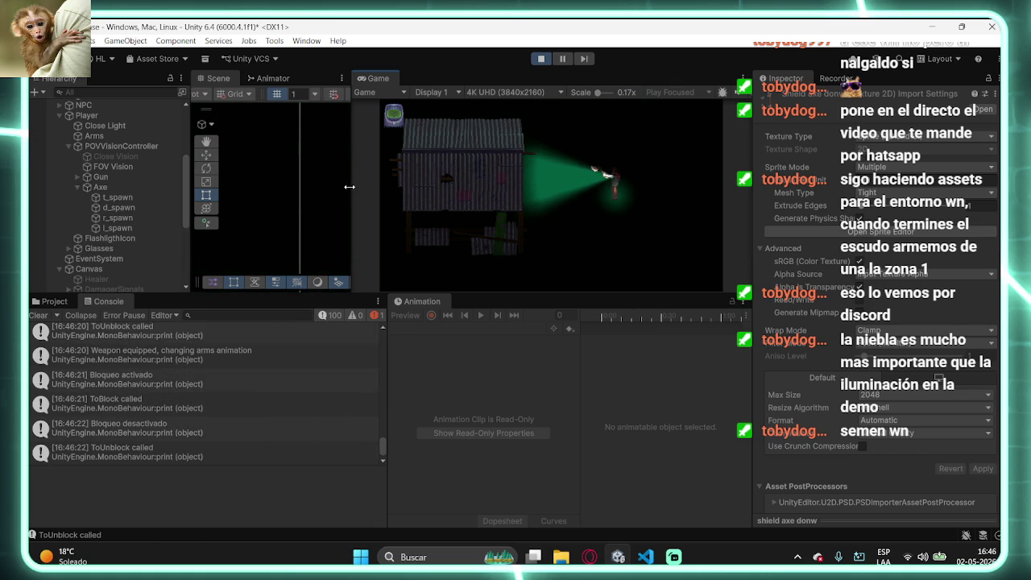
# - Enlarge the Scene view around the player, test blocks up close in all directions, and stop playing
pyautogui.moveTo(349, 187); pyautogui.dragTo(571, 223)
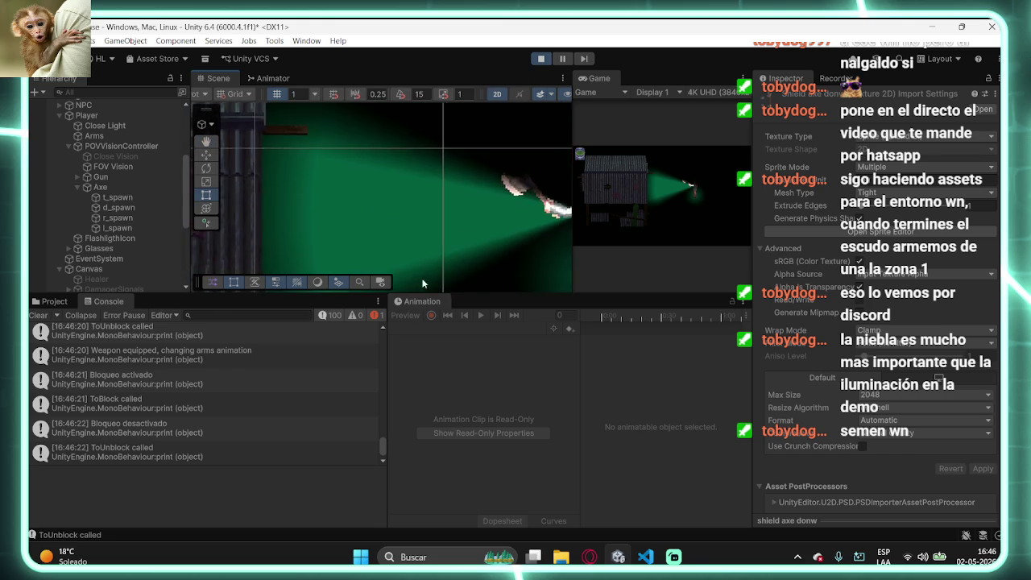
pyautogui.click(206, 194)
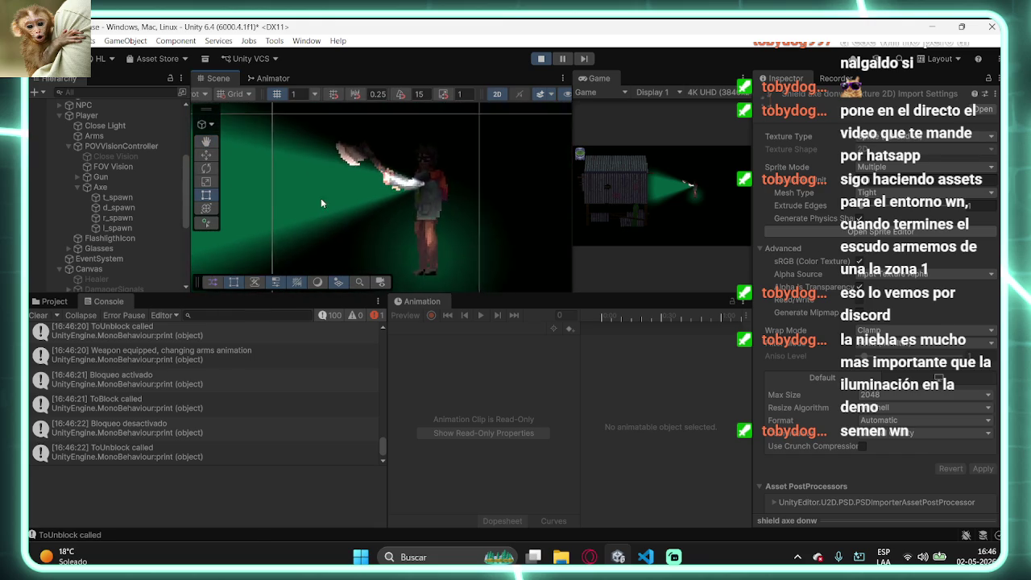
pyautogui.rightClick(632, 203)
pyautogui.press('1')
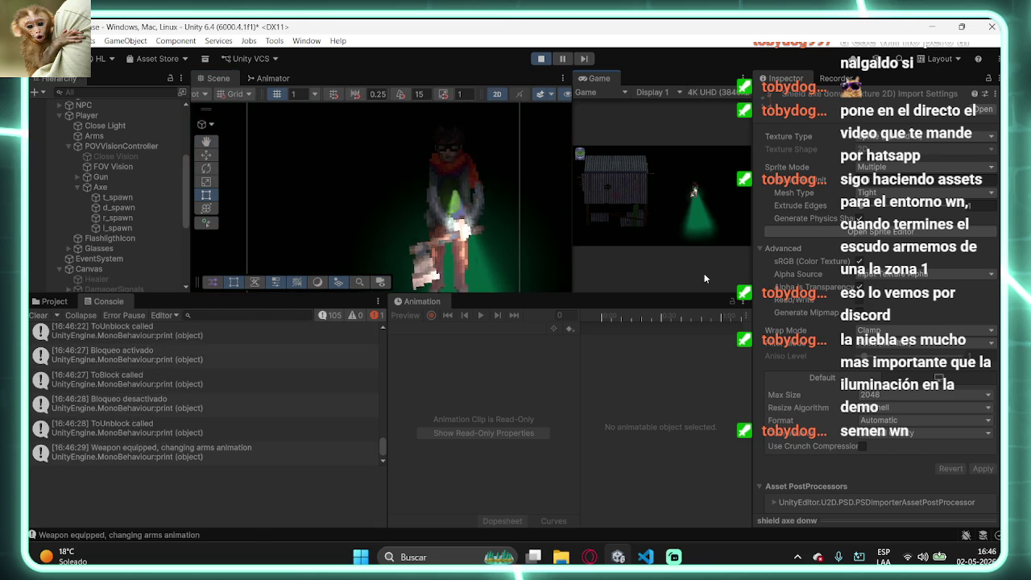
pyautogui.rightClick(703, 272)
pyautogui.rightClick(736, 212)
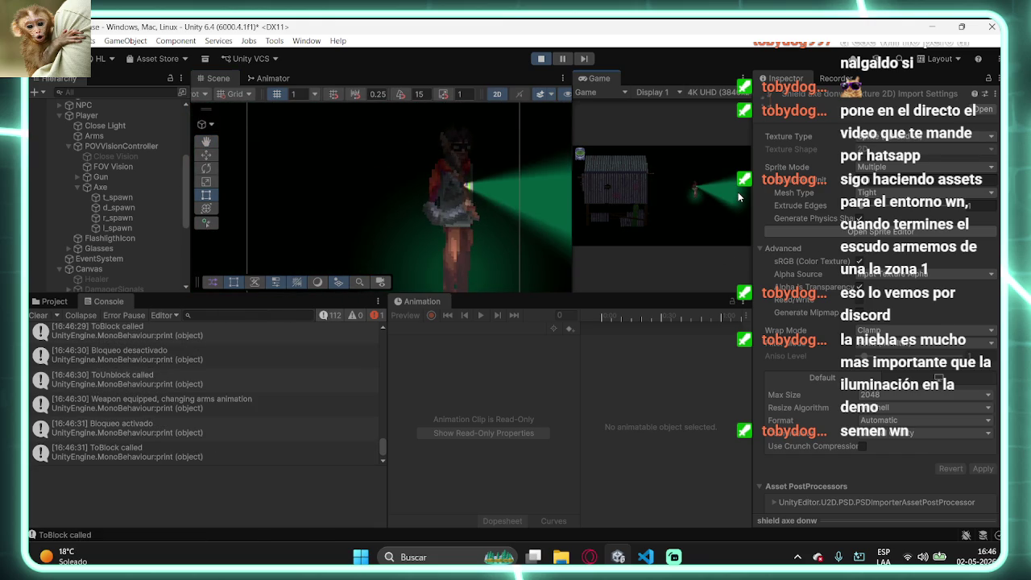
pyautogui.rightClick(738, 196)
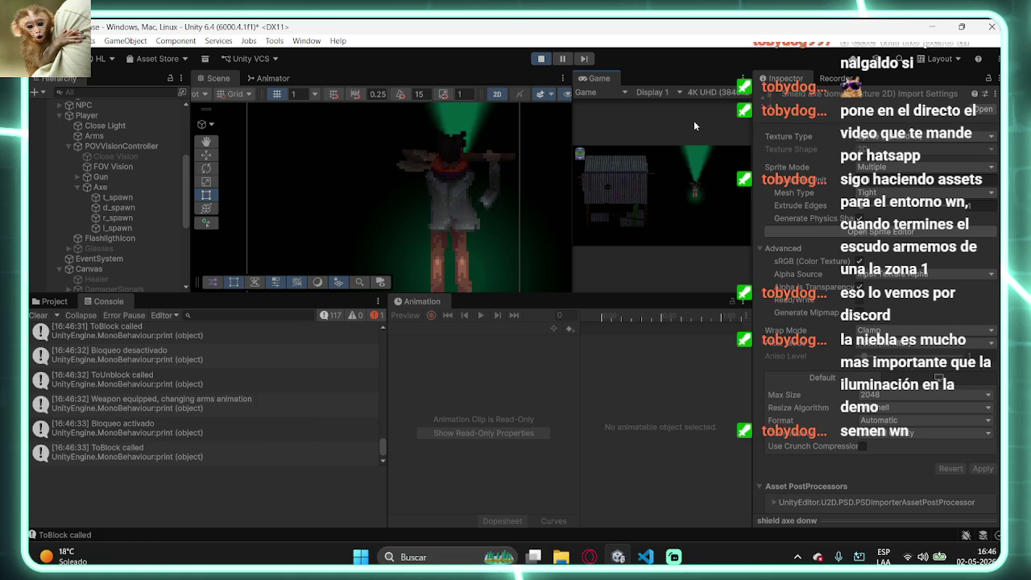
pyautogui.rightClick(659, 194)
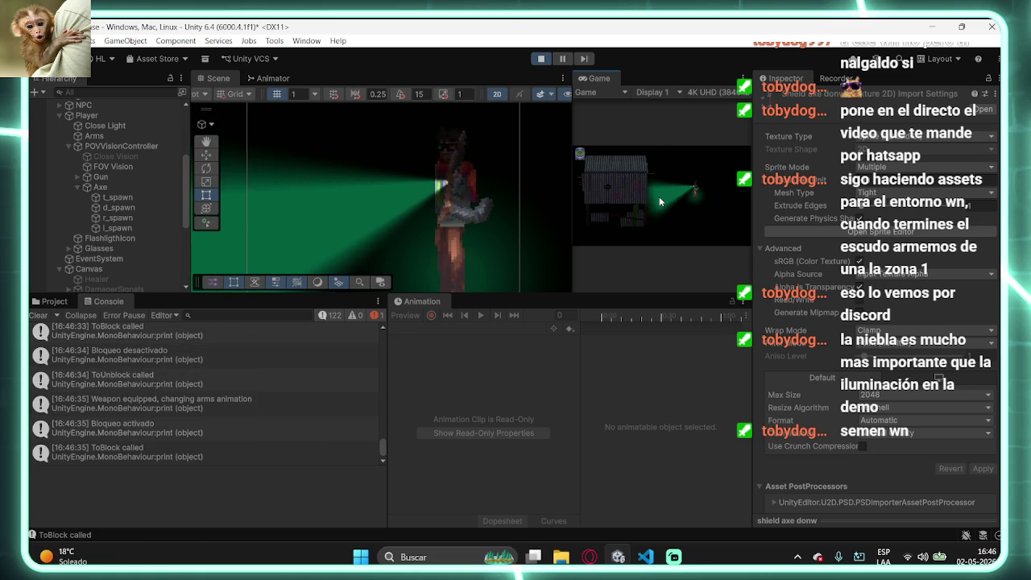
pyautogui.rightClick(659, 197)
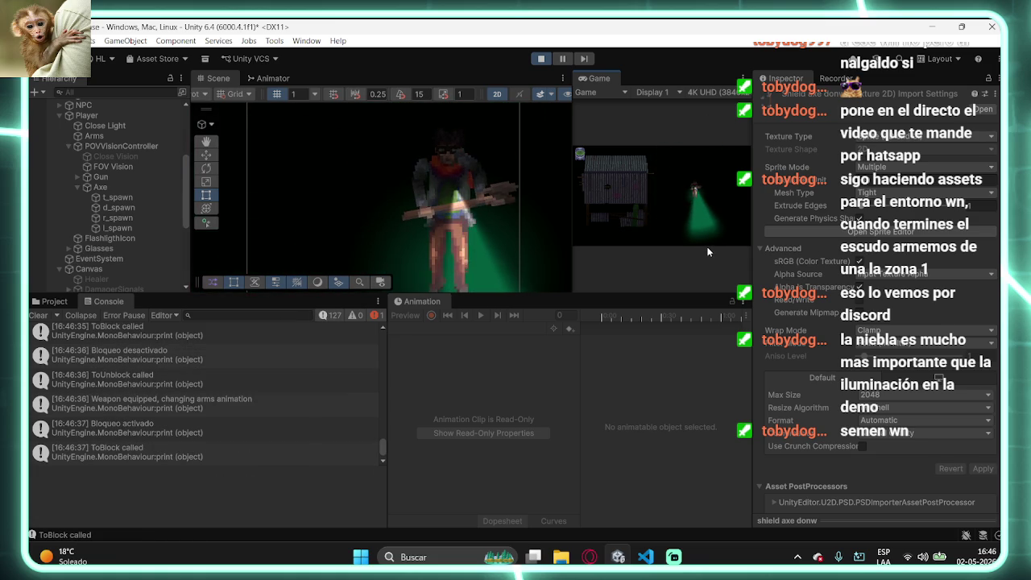
pyautogui.rightClick(736, 193)
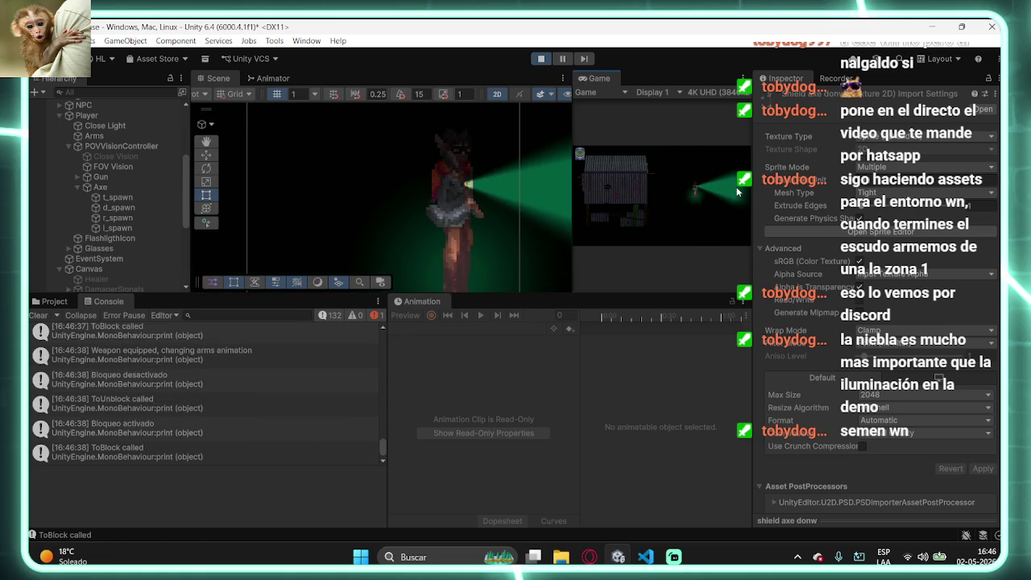
pyautogui.rightClick(736, 191)
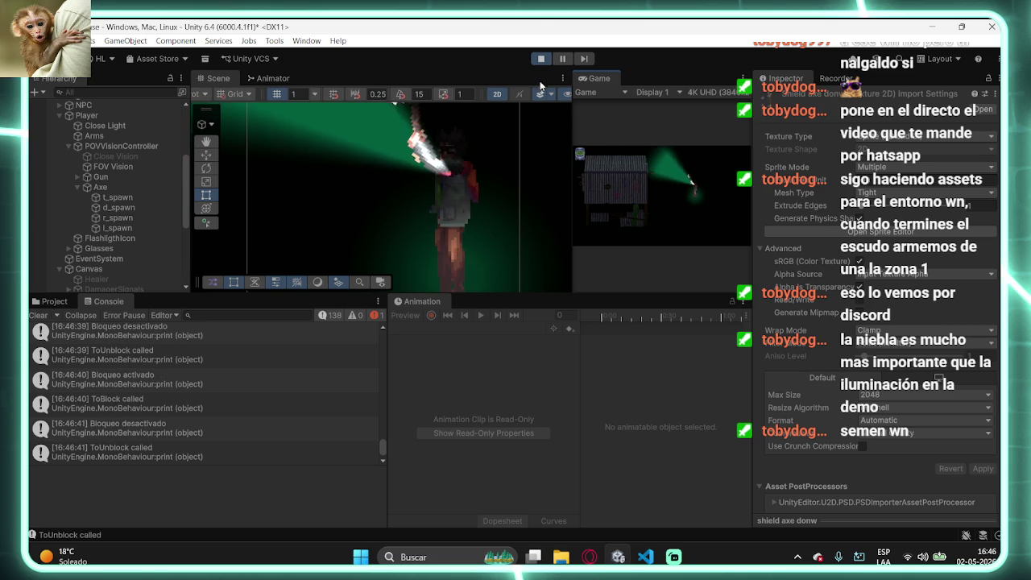
pyautogui.hotkey('ctrl', 'p')
# - Select the shield axe right sprite in the Block folder and open it in the Sprite Editor
pyautogui.click(50, 303)
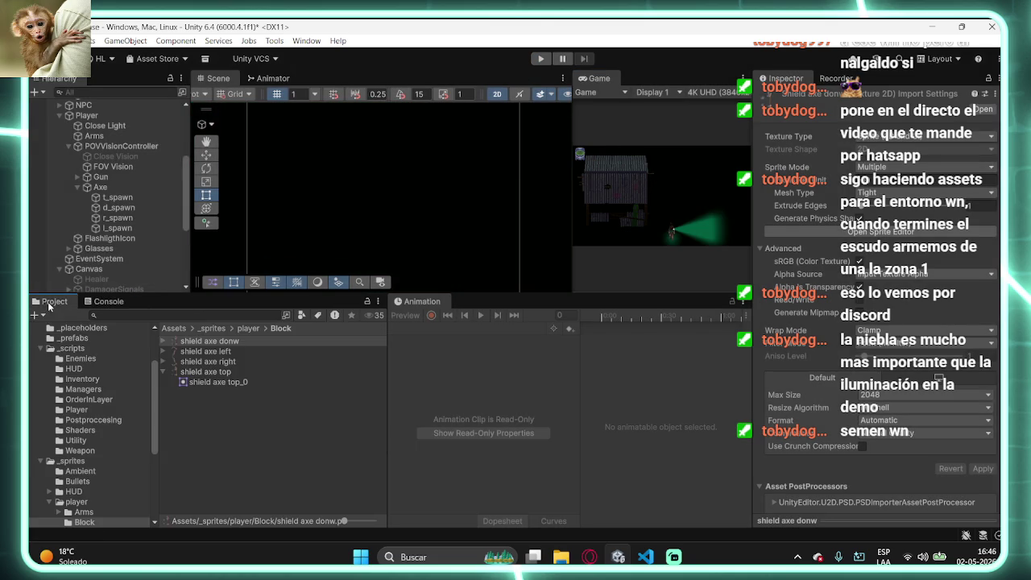
pyautogui.click(191, 345)
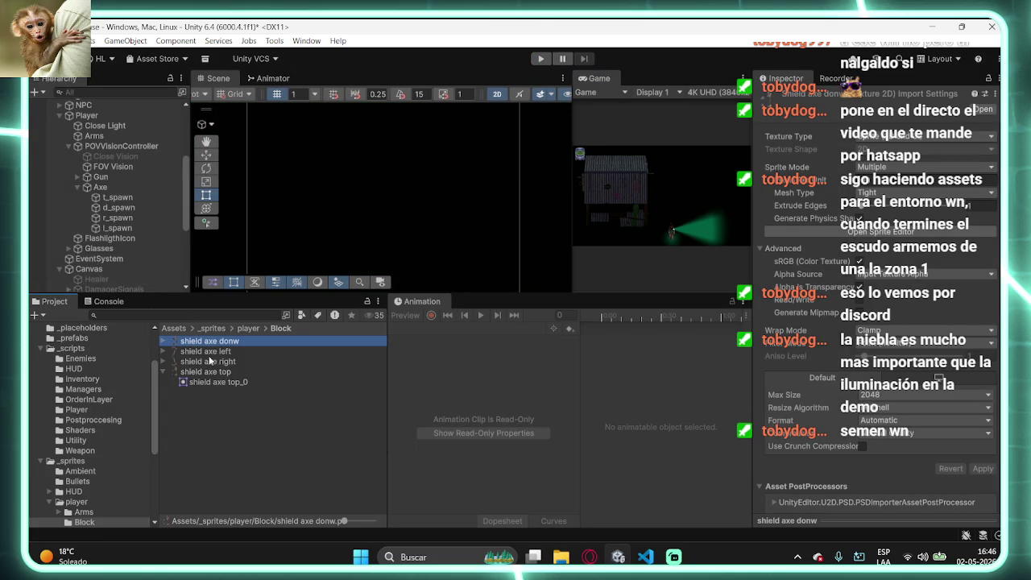
pyautogui.click(216, 361)
pyautogui.click(778, 231)
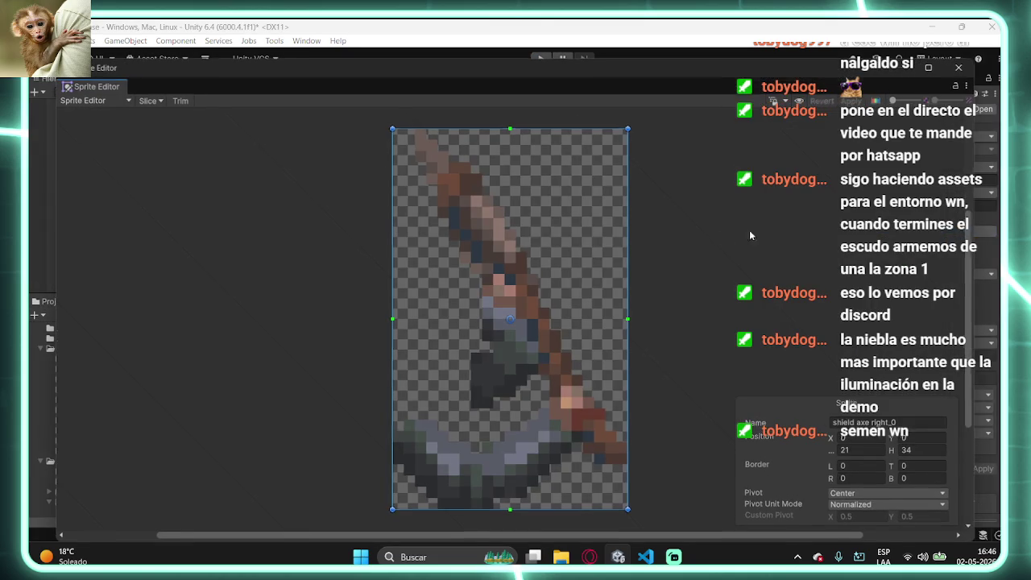
# - Re-slice the sprite with a custom pivot at X 1, Y 0.5 and apply the changes
pyautogui.click(150, 100)
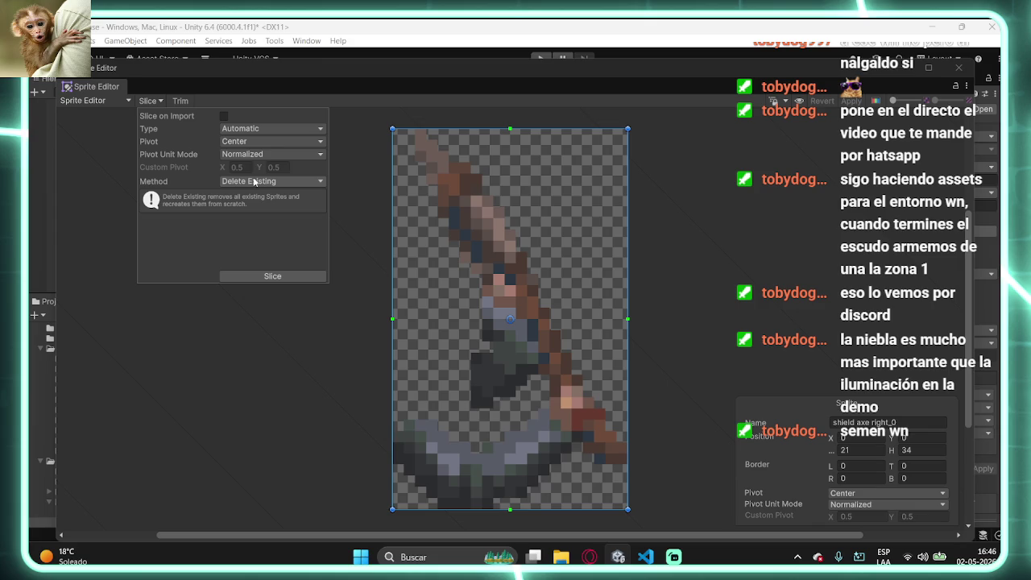
pyautogui.click(246, 154)
pyautogui.click(242, 140)
pyautogui.click(255, 275)
pyautogui.click(247, 167)
pyautogui.write('1')
pyautogui.click(267, 277)
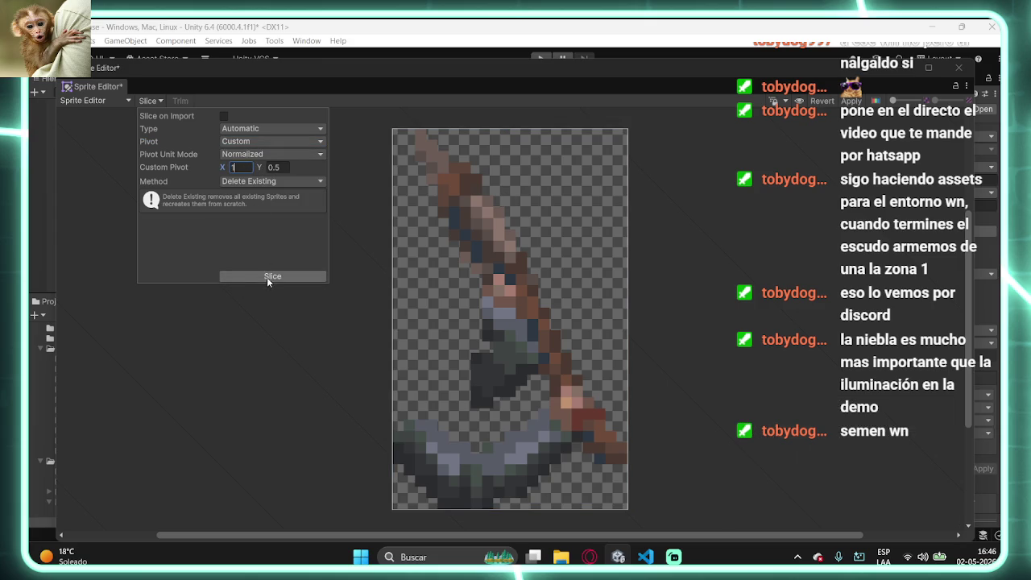
pyautogui.click(851, 101)
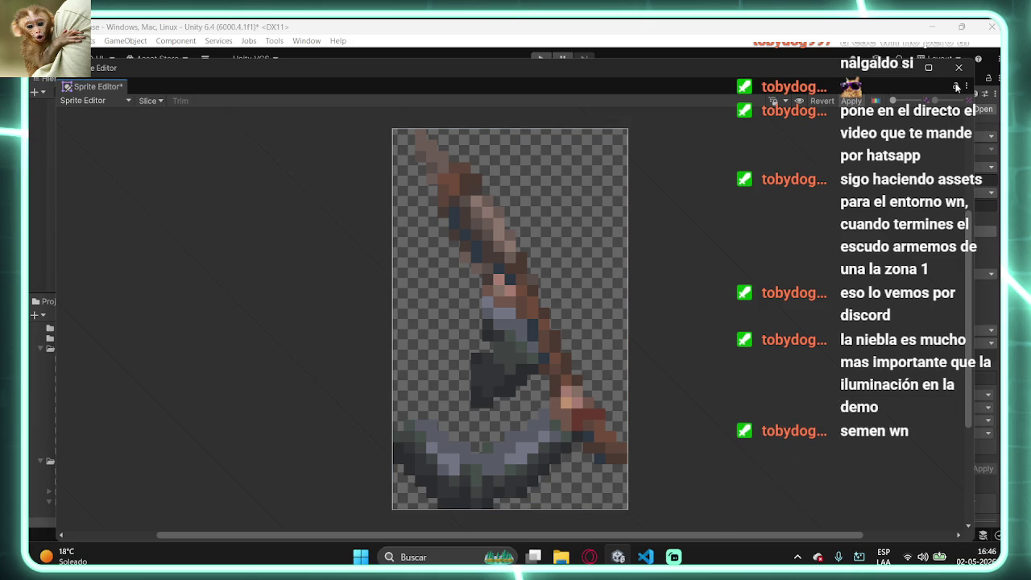
pyautogui.click(958, 68)
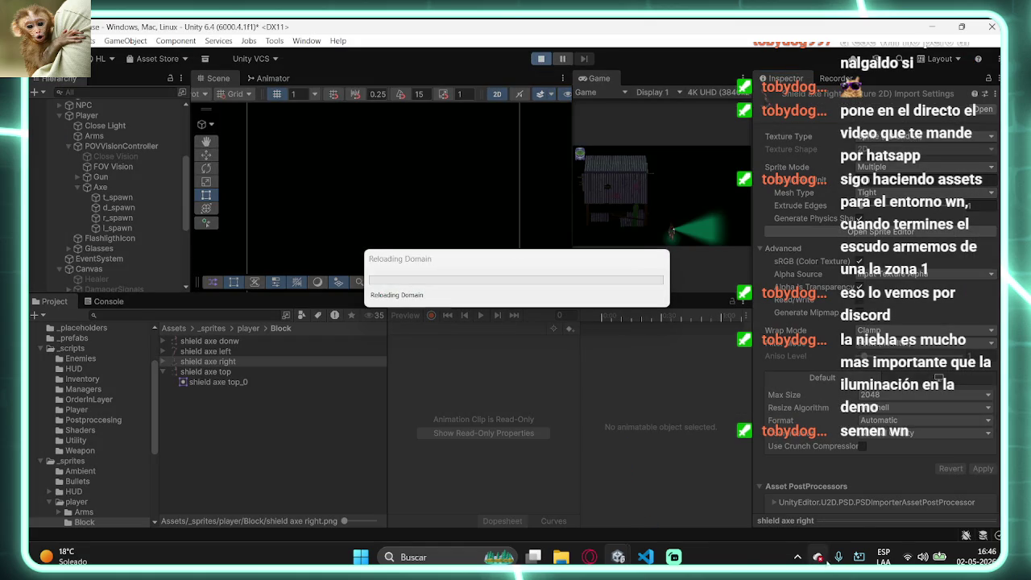
# - Frame the player, play-test the right-facing axe swing, stop, and reopen shield axe right_0 in the Sprite Editor
pyautogui.click(798, 556)
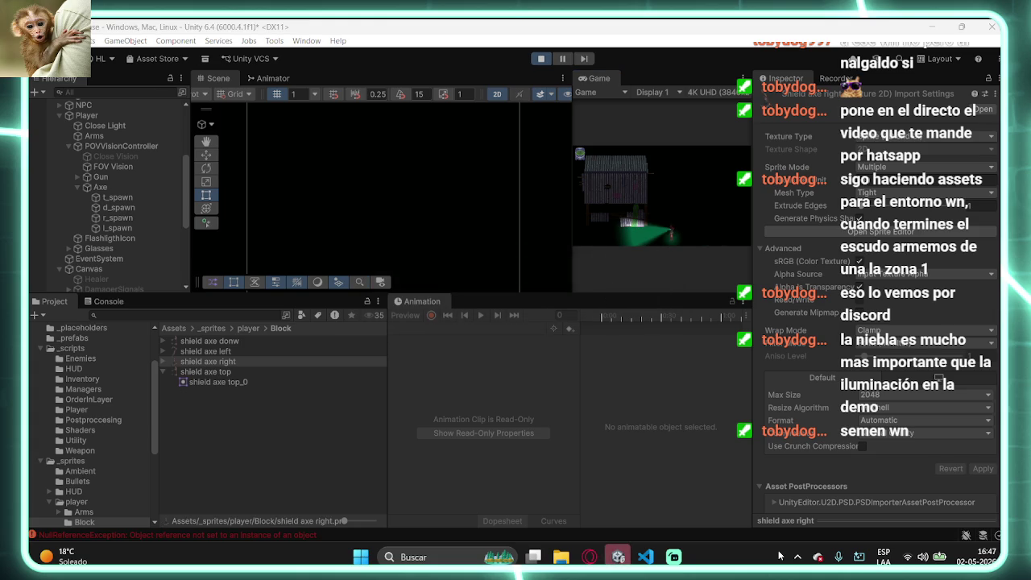
pyautogui.rightClick(456, 187)
pyautogui.rightClick(376, 237)
pyautogui.moveTo(375, 237)
pyautogui.mouseDown()
pyautogui.moveTo(417, 143)
pyautogui.moveTo(421, 181)
pyautogui.moveTo(539, 153)
pyautogui.mouseUp()
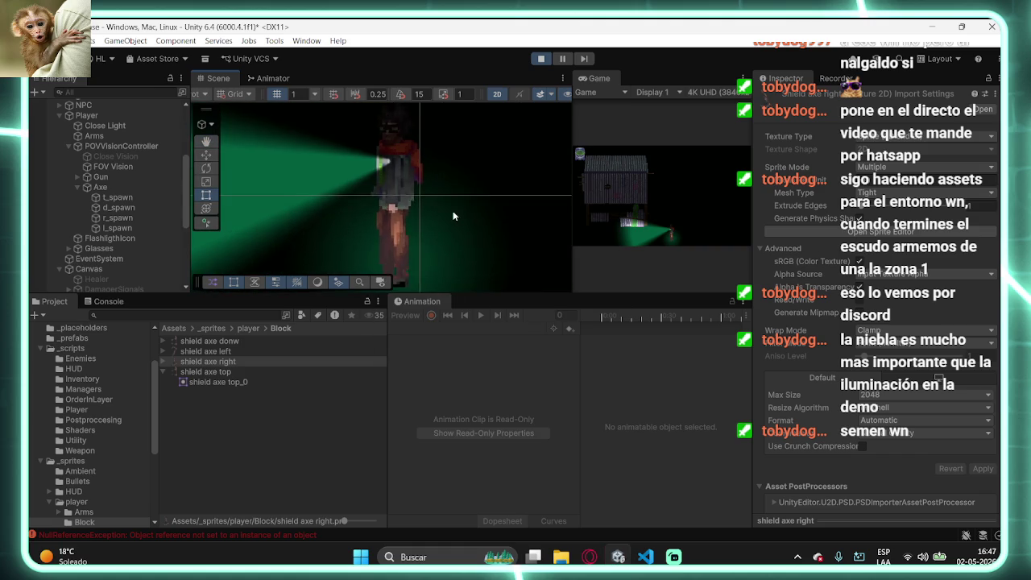
pyautogui.click(687, 229)
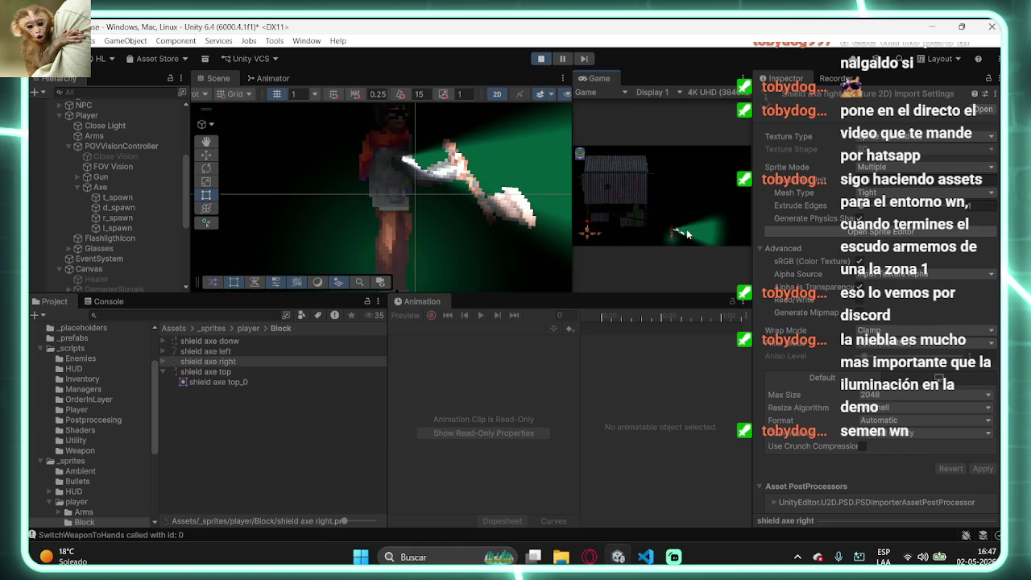
pyautogui.click(541, 59)
pyautogui.doubleClick(317, 361)
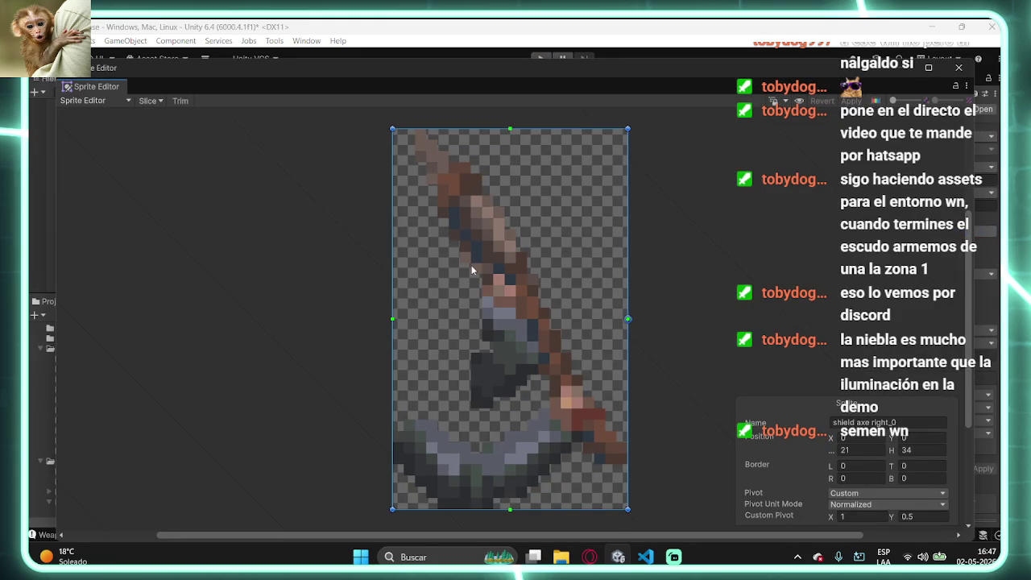
# - Re-slice shield axe right as Automatic with a Custom pivot of X 0, Y 0.5
pyautogui.click(160, 105)
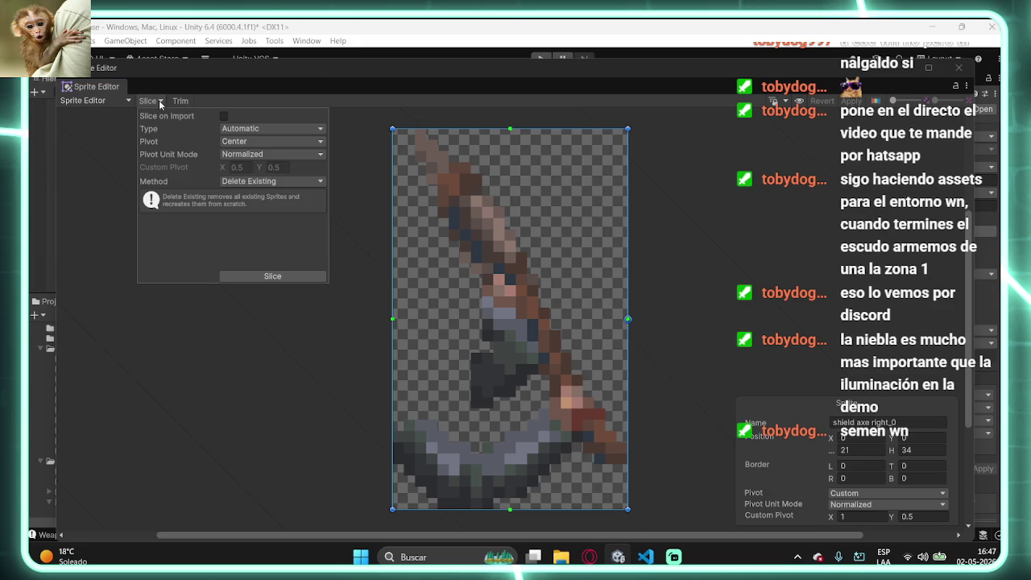
pyautogui.click(282, 181)
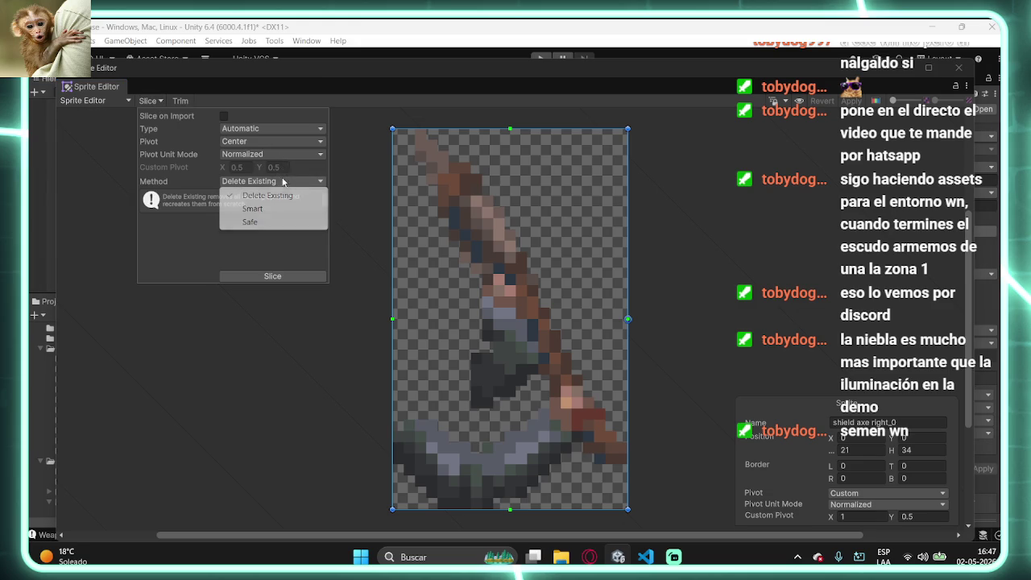
pyautogui.click(277, 130)
pyautogui.click(273, 142)
pyautogui.click(272, 141)
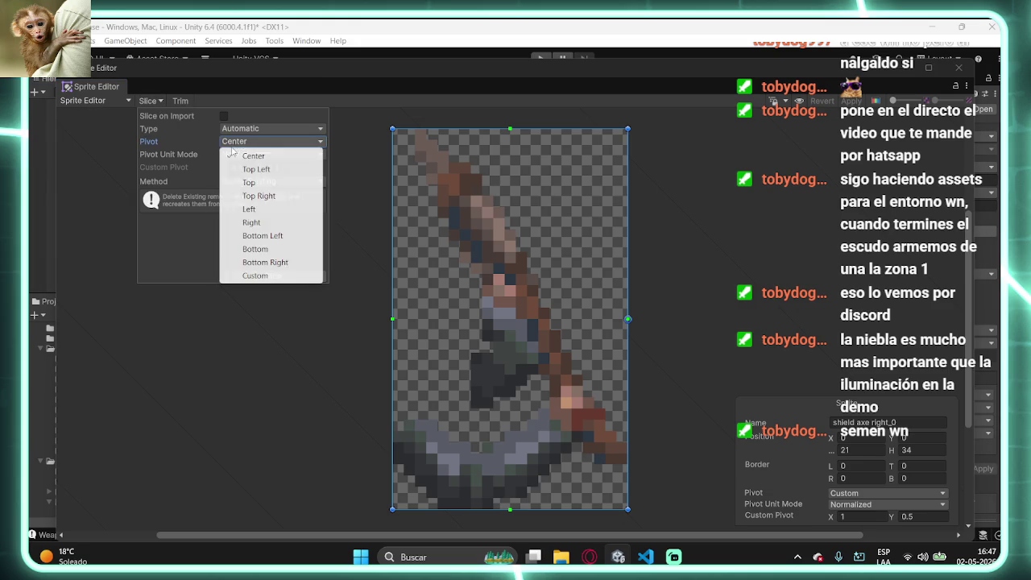
pyautogui.click(259, 271)
pyautogui.click(250, 166)
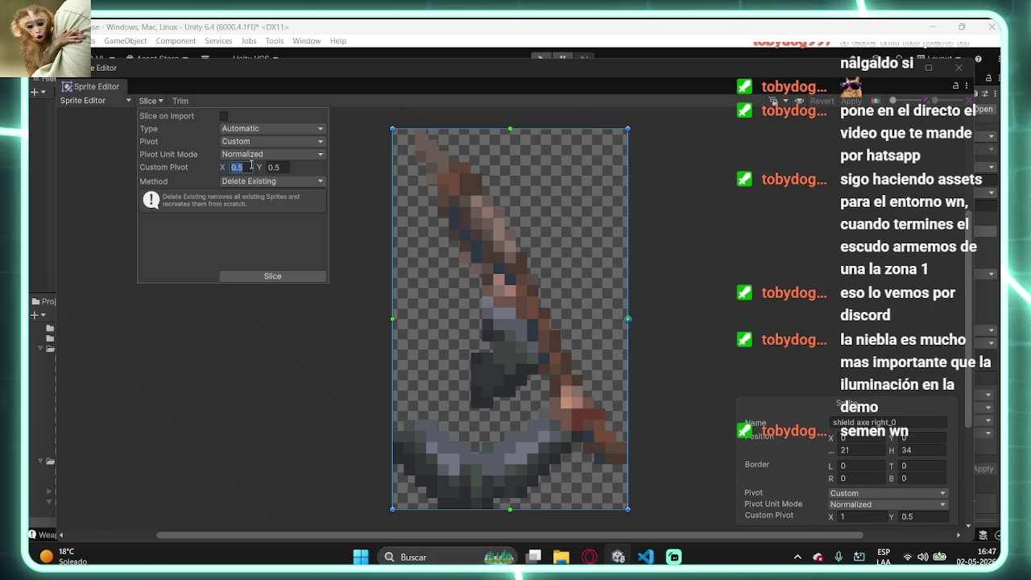
pyautogui.write('0')
pyautogui.click(267, 275)
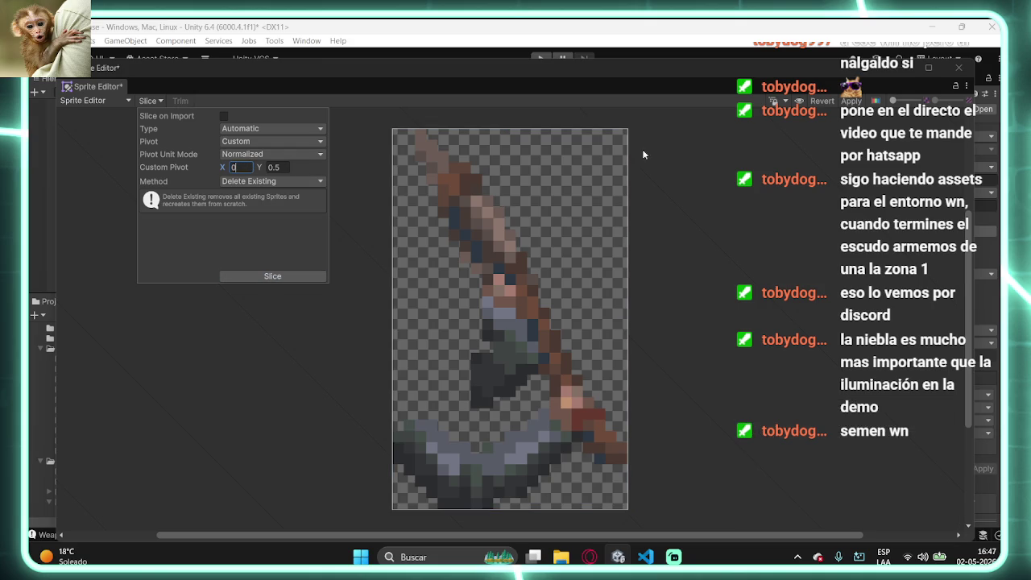
# - Close the Sprite Editor applying the changes and start the game
pyautogui.click(507, 322)
pyautogui.click(507, 322)
pyautogui.click(540, 58)
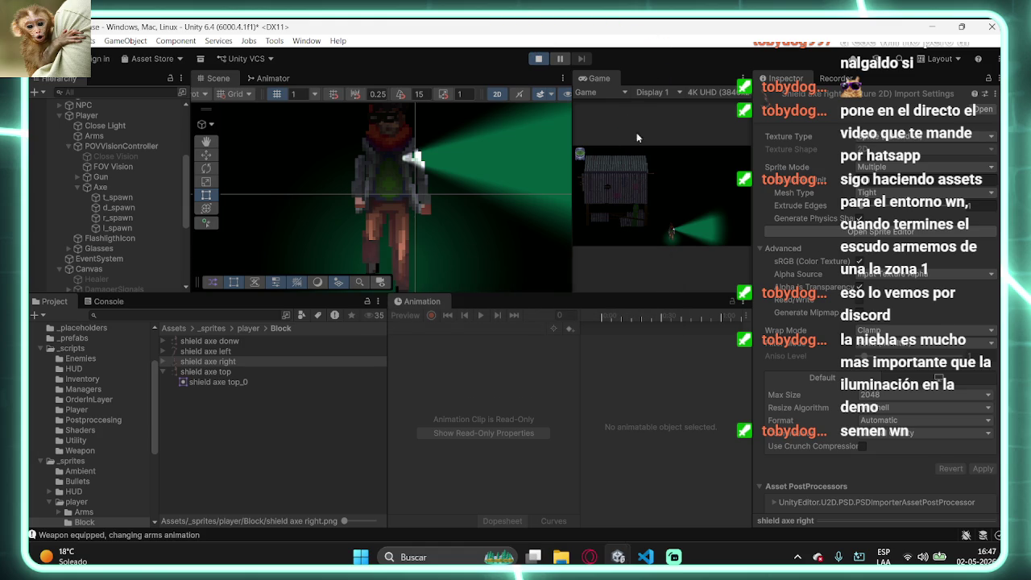
# - Swing and block with the axe in Play mode, stop with Ctrl+P, and reopen the Sprite Editor on shield axe right_0
pyautogui.click(709, 231)
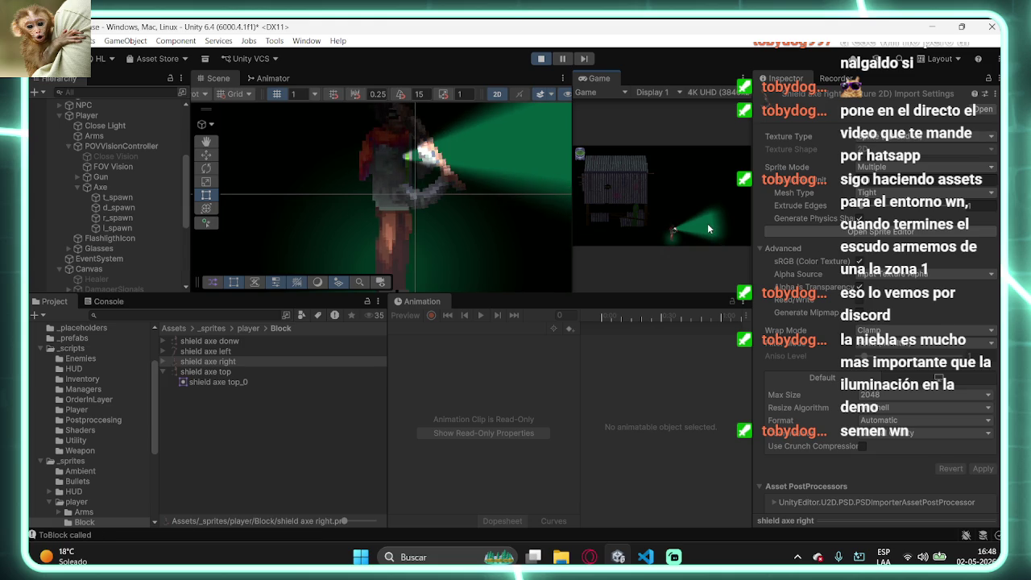
pyautogui.click(709, 231)
pyautogui.hotkey('ctrl', 'p')
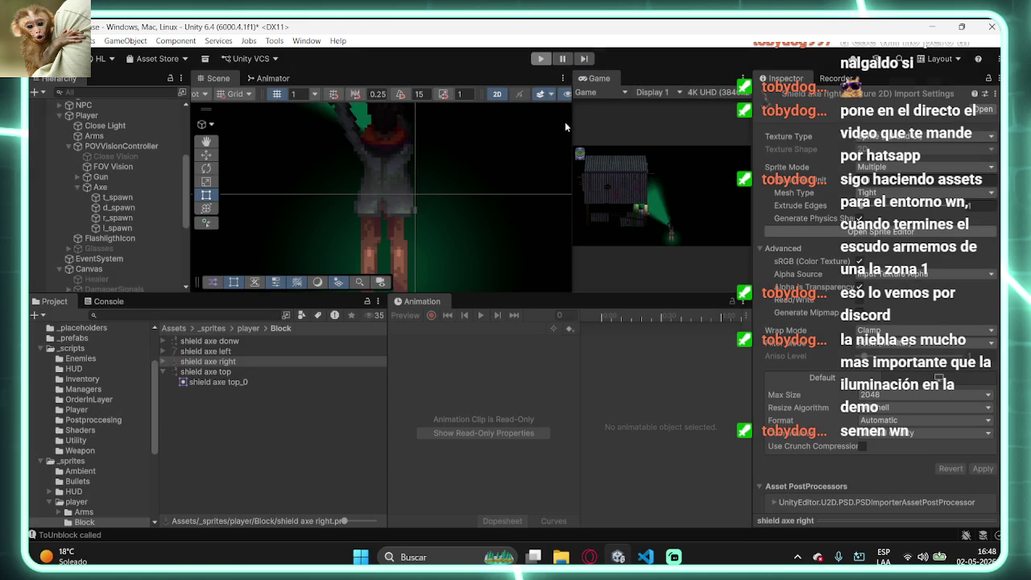
pyautogui.click(910, 235)
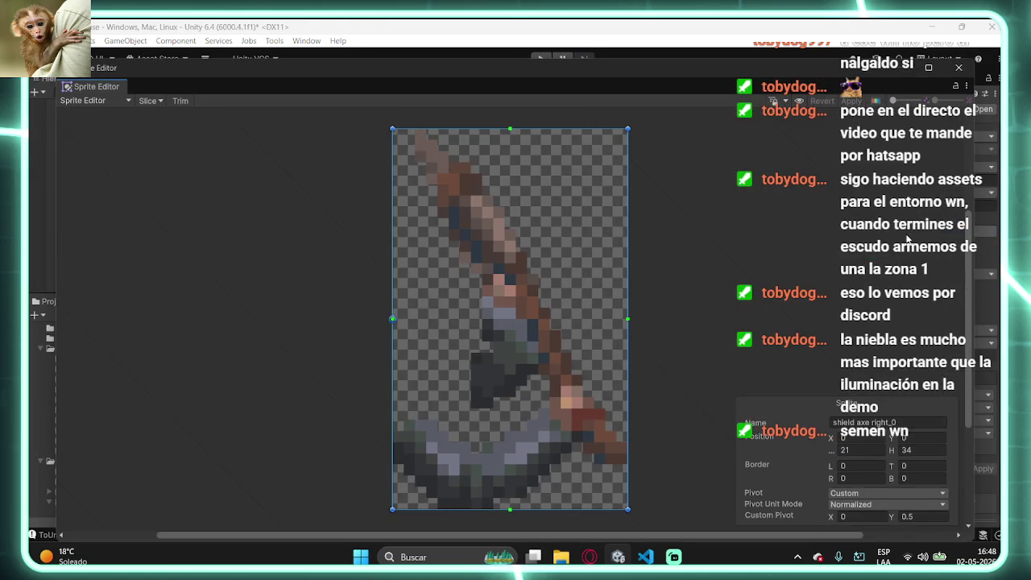
# - Re-slice shield axe right as Automatic with a Custom pivot at X 0, Y 0.5
pyautogui.click(153, 102)
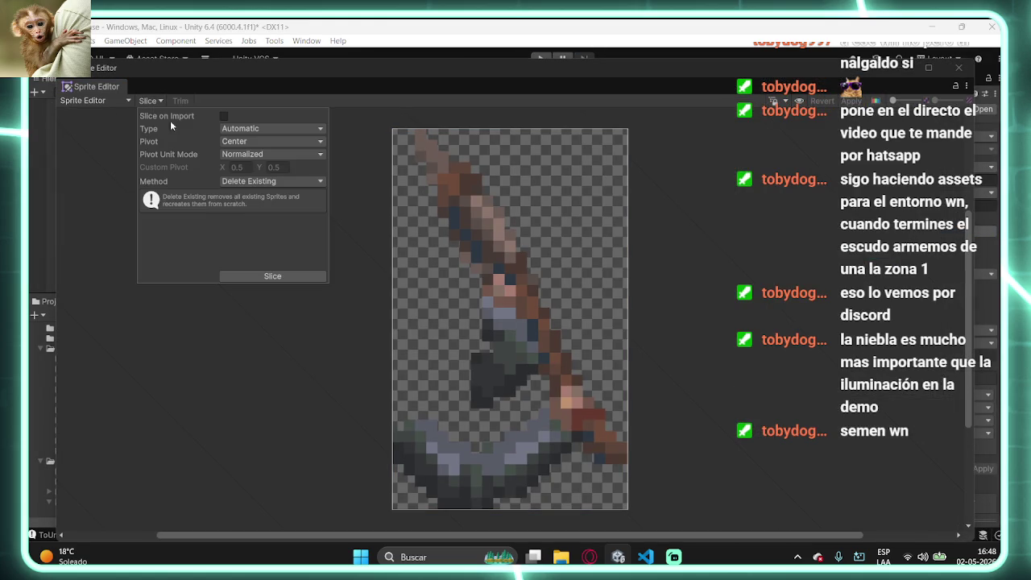
pyautogui.click(236, 132)
pyautogui.click(196, 158)
pyautogui.click(228, 141)
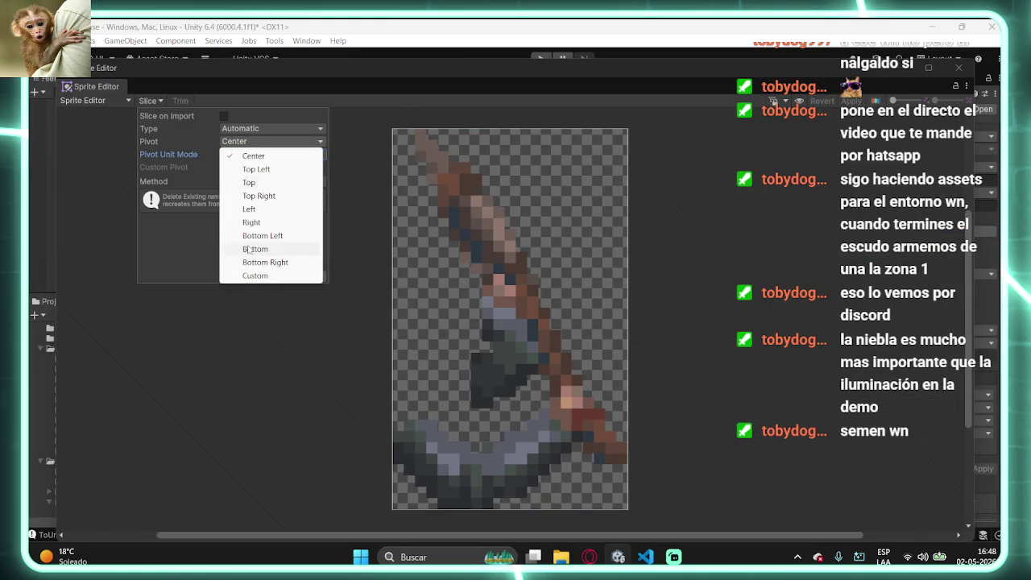
pyautogui.click(242, 277)
pyautogui.click(239, 167)
pyautogui.write('0')
pyautogui.click(278, 168)
pyautogui.click(278, 168)
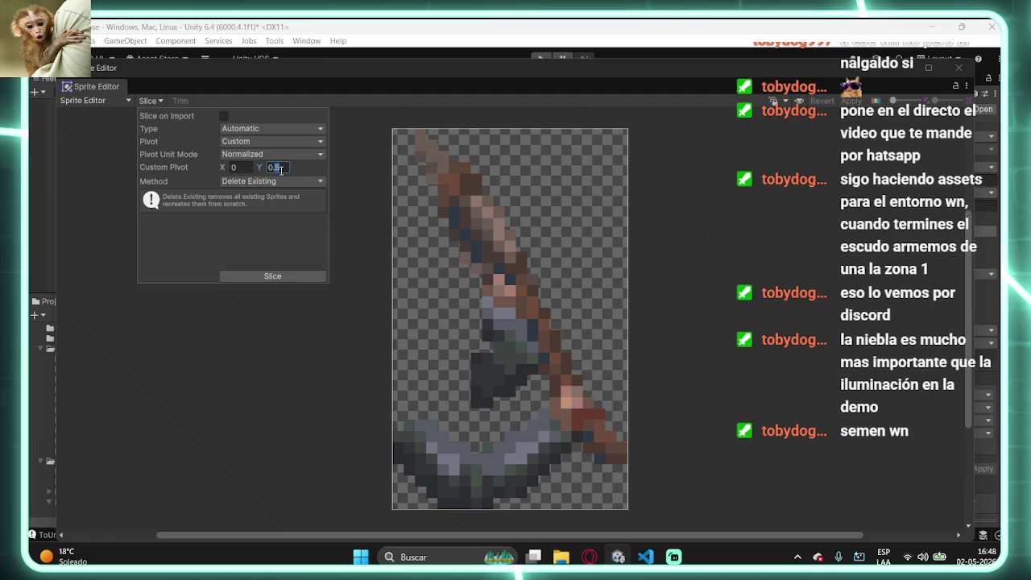
pyautogui.click(310, 275)
# - Close the Sprite Editor keeping the changes and run the game again
pyautogui.click(446, 222)
pyautogui.click(958, 68)
pyautogui.click(540, 58)
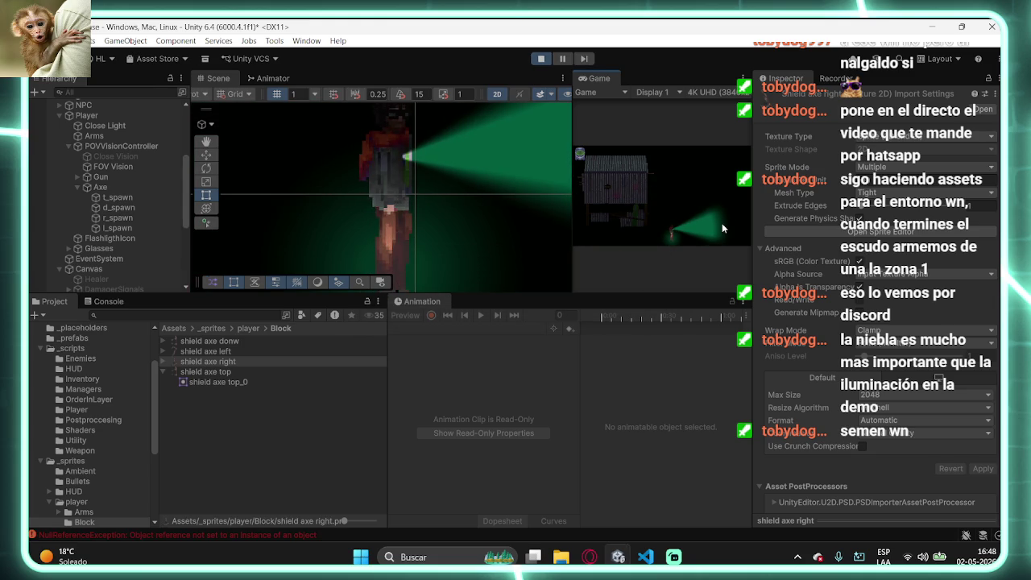
# - Swing the axe, then raise and drop the block pose a few times in Play mode
pyautogui.click(723, 228)
pyautogui.rightClick(717, 235)
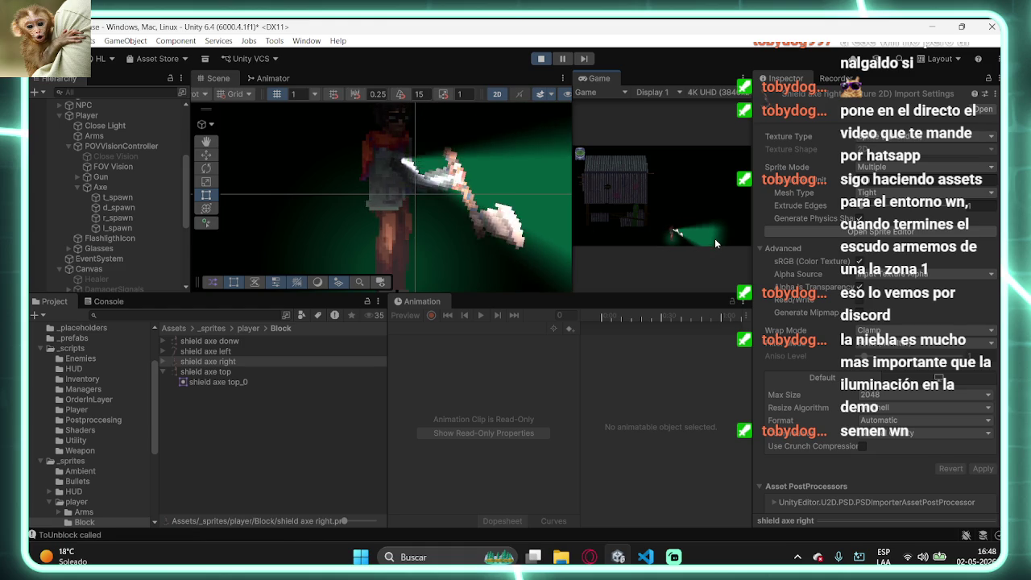
pyautogui.rightClick(714, 238)
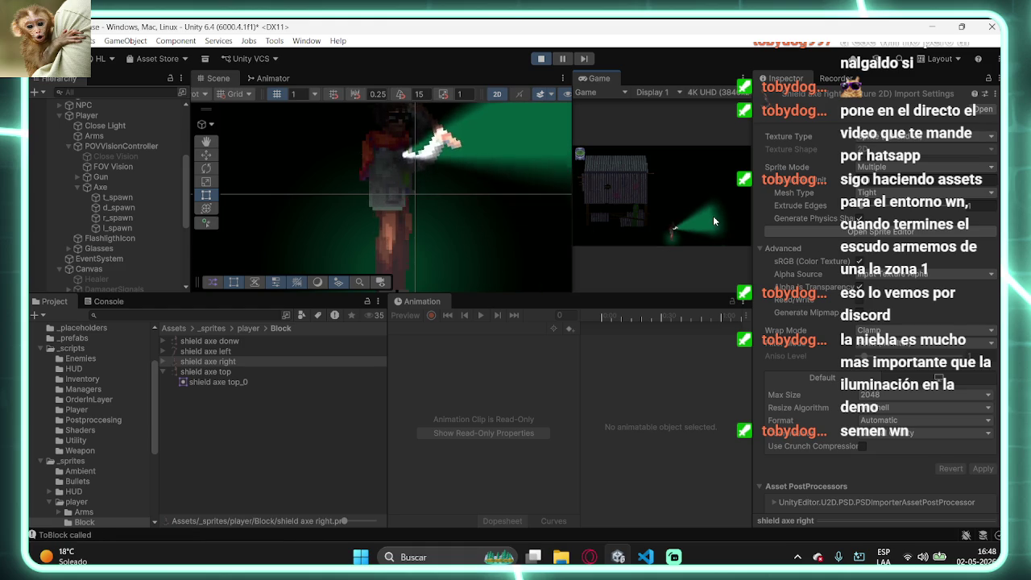
pyautogui.rightClick(712, 210)
pyautogui.rightClick(713, 242)
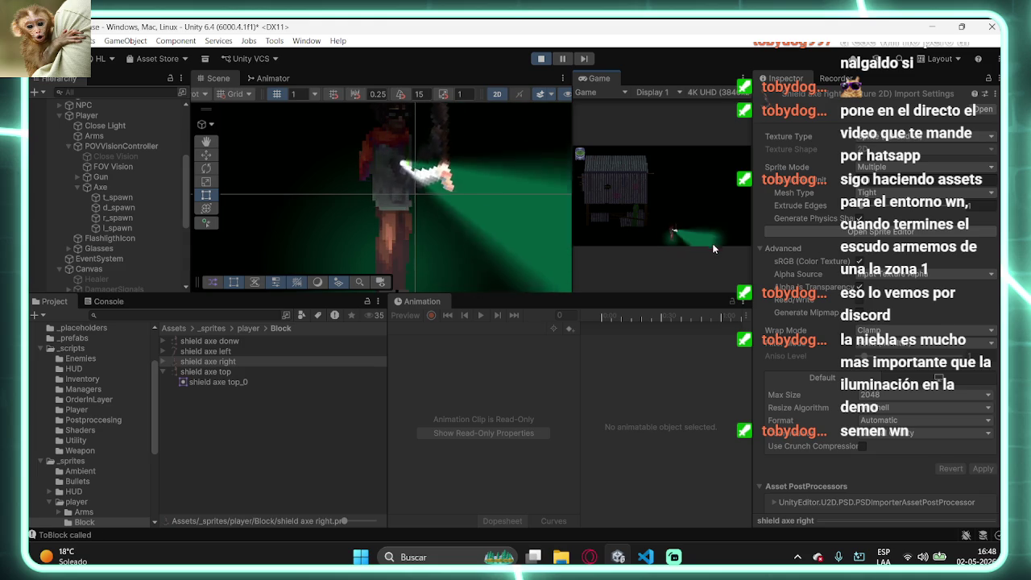
pyautogui.rightClick(714, 222)
# - Toggle the block rapidly, ending unblocked, then bring up WeaponManager.cs in VS Code
pyautogui.rightClick(713, 221)
pyautogui.rightClick(714, 221)
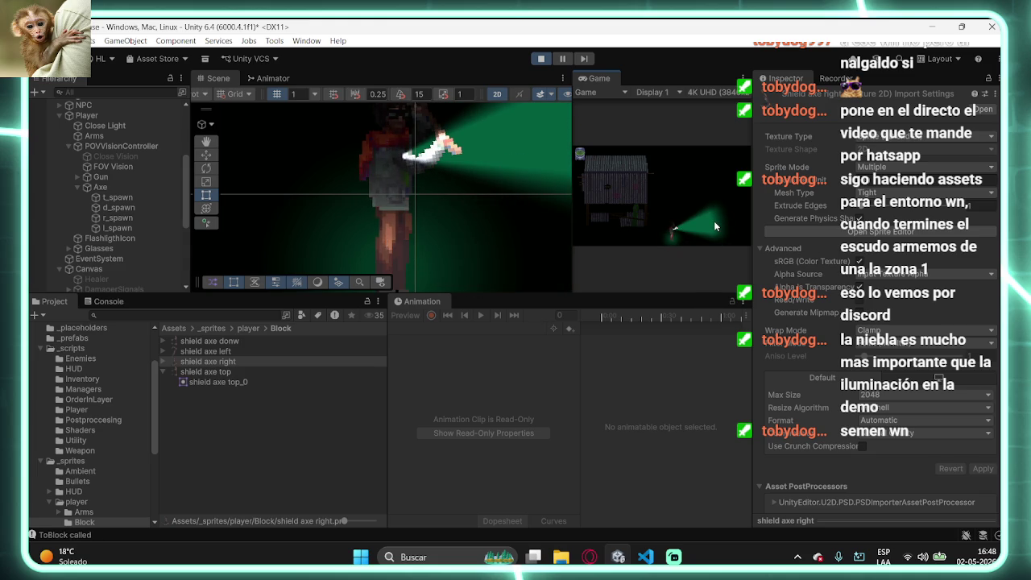
pyautogui.rightClick(714, 221)
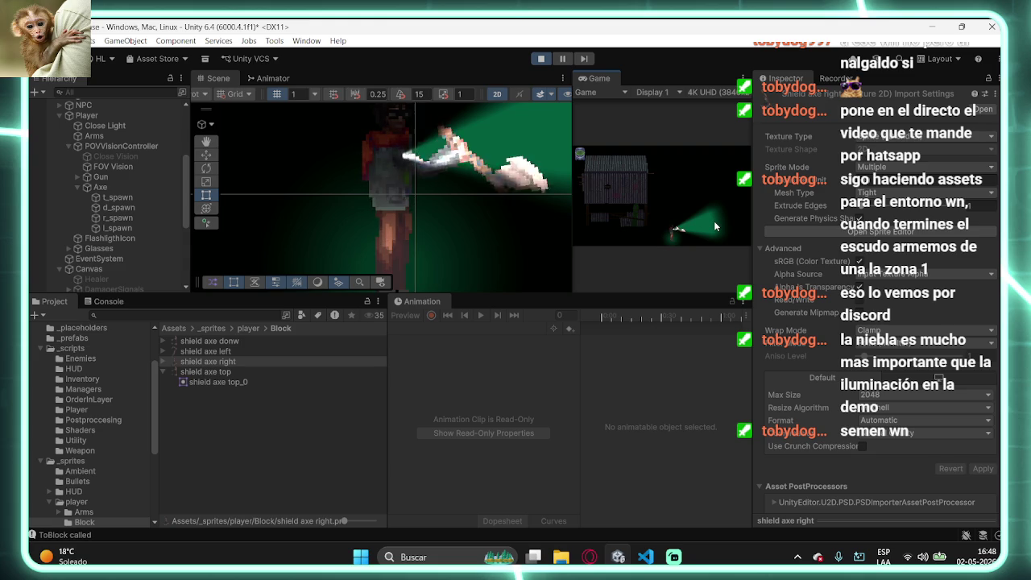
pyautogui.rightClick(714, 220)
pyautogui.rightClick(714, 221)
pyautogui.rightClick(714, 221)
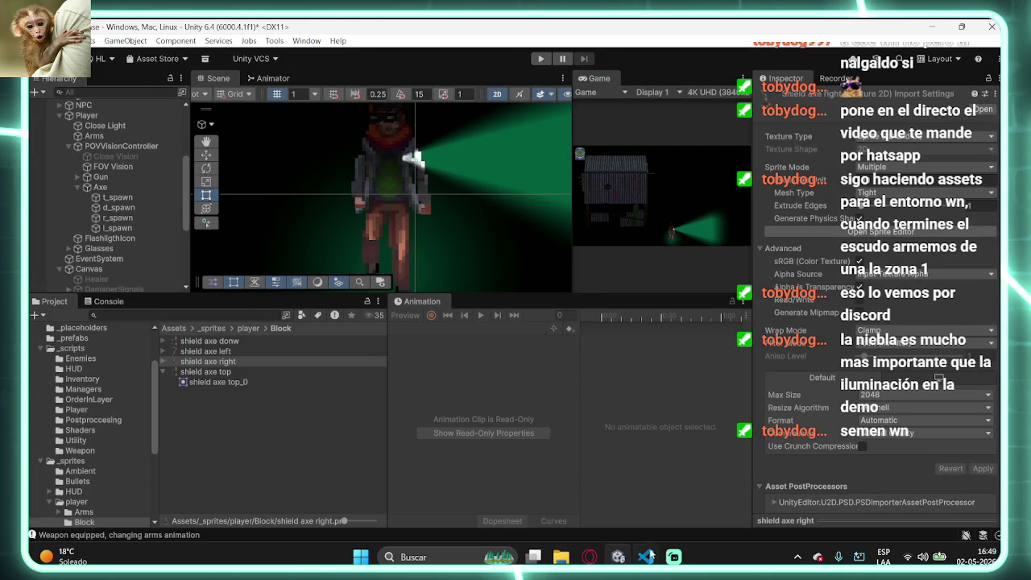
pyautogui.click(649, 556)
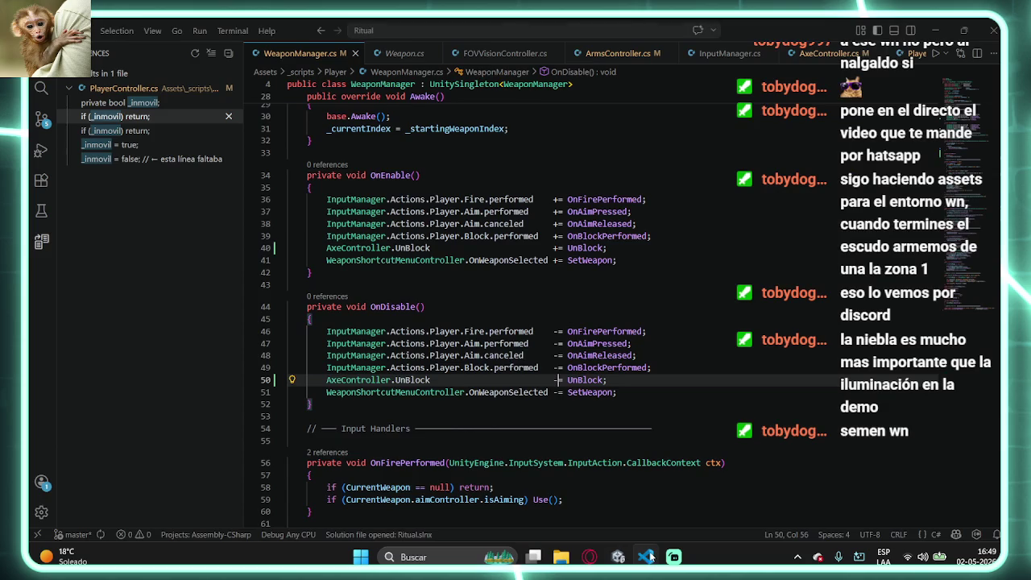
# - Scroll through WeaponManager.cs and jump to the OnBlockPerformed definition
pyautogui.scroll(-10, 509, 359)
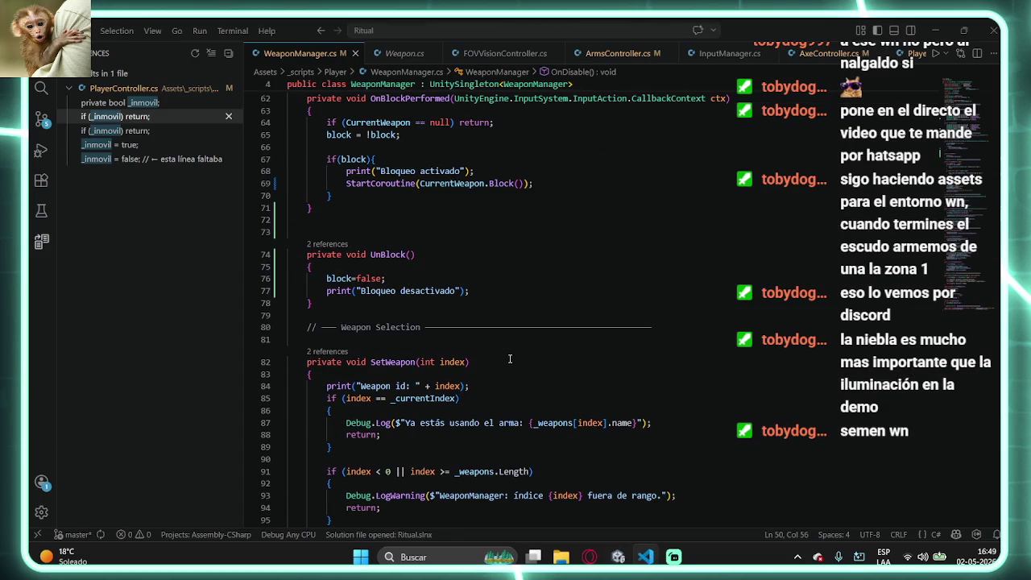
pyautogui.scroll(-15, 504, 245)
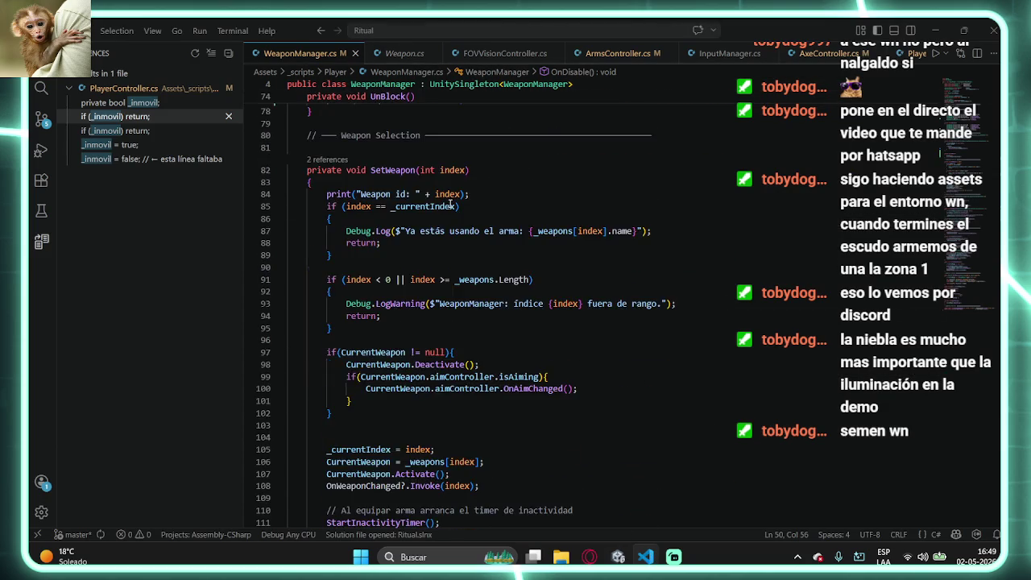
pyautogui.scroll(-5, 504, 245)
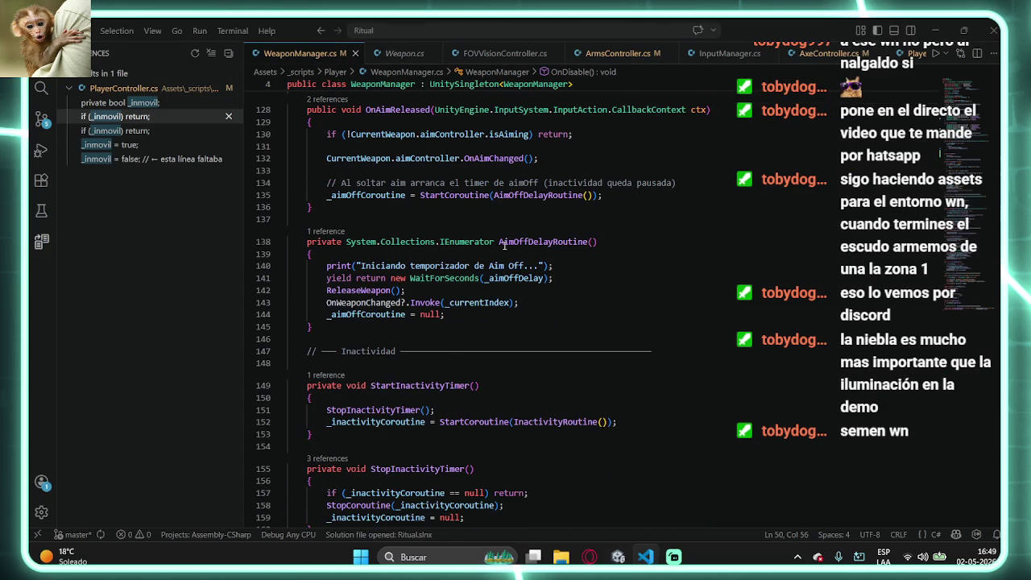
pyautogui.scroll(-15, 504, 245)
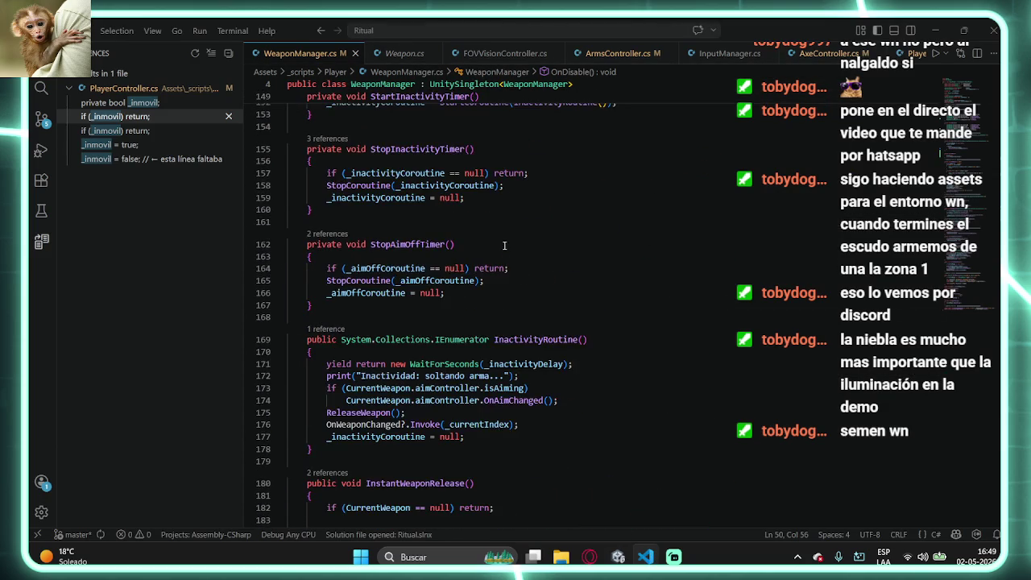
pyautogui.scroll(-8, 504, 245)
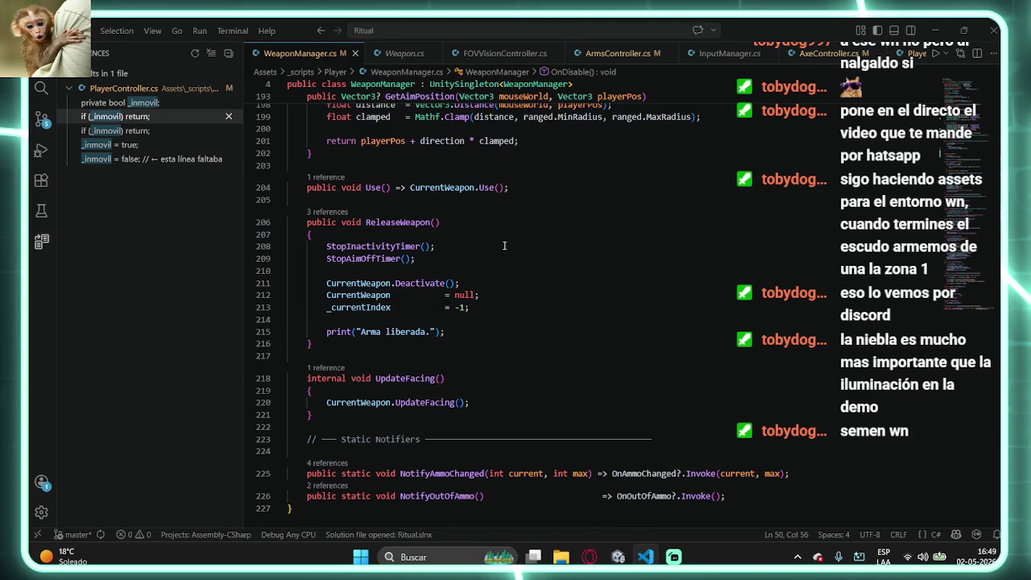
pyautogui.scroll(20, 508, 218)
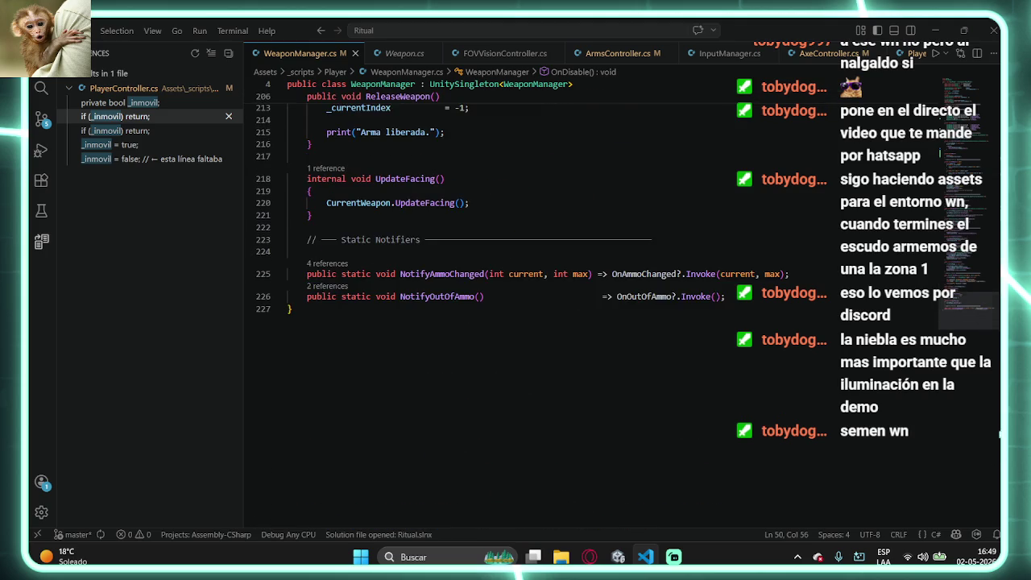
pyautogui.scroll(-3, 508, 218)
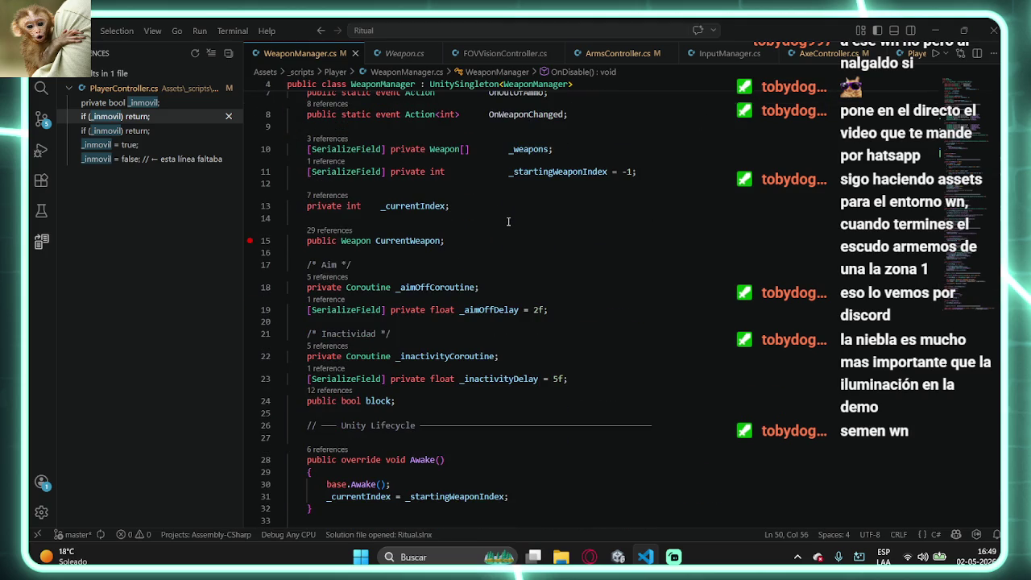
pyautogui.scroll(-5, 509, 221)
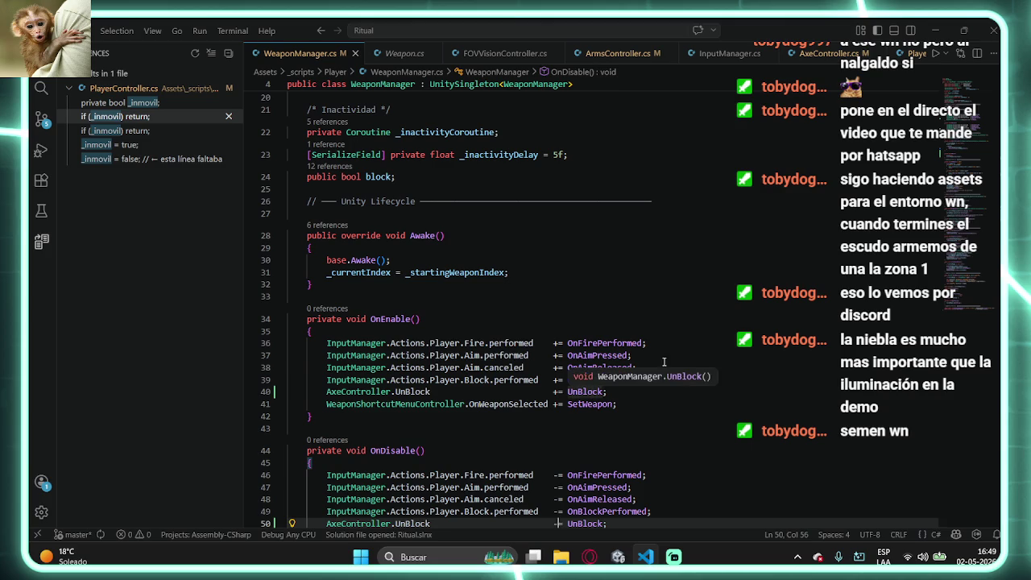
pyautogui.keyDown('ctrl'); pyautogui.click(591, 382); pyautogui.keyUp('ctrl')
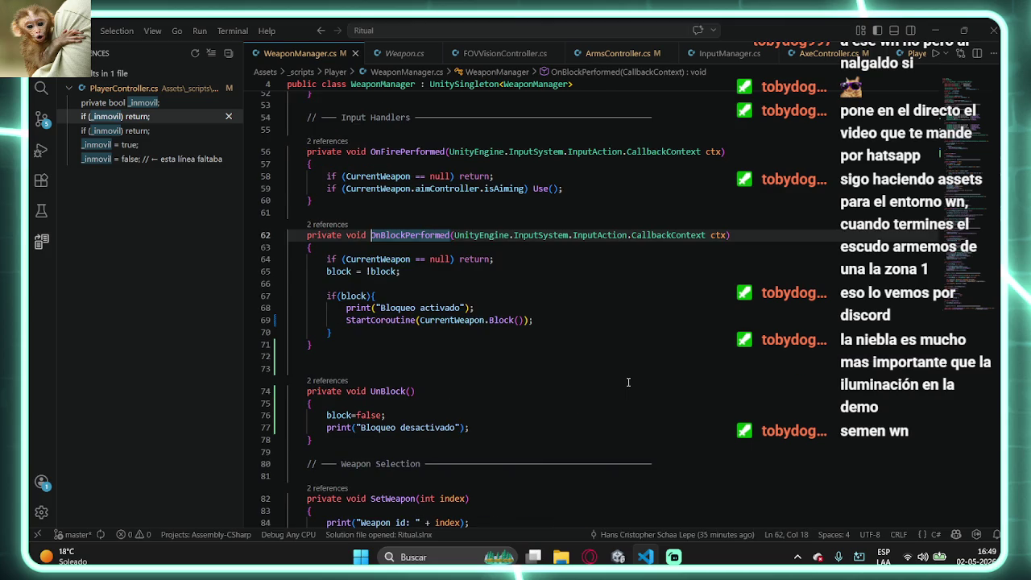
# - Remove the stray space after null on line 64 and select the if(block) block on lines 67–70
pyautogui.click(454, 259)
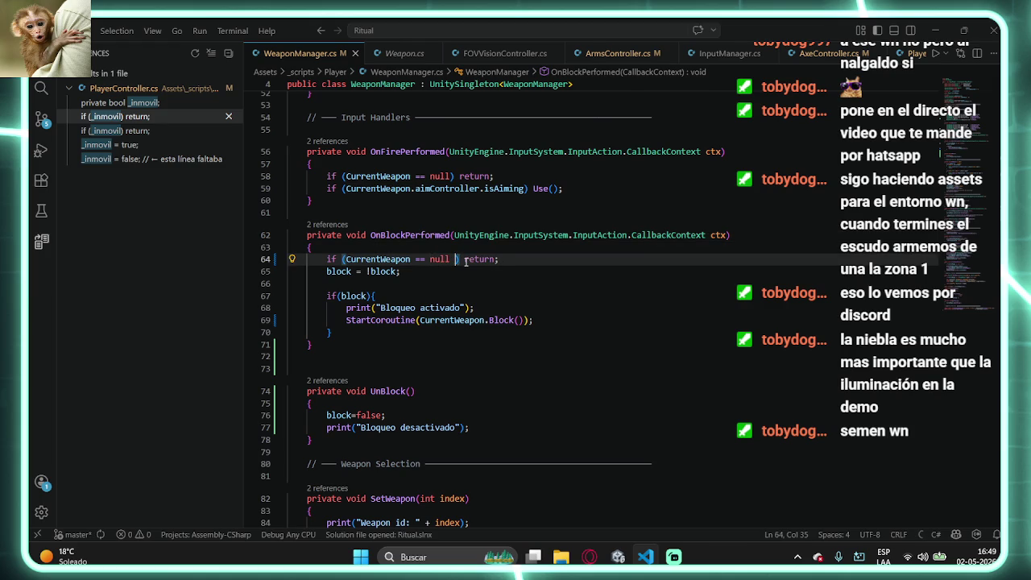
pyautogui.write('&')
pyautogui.press('BackSpace')
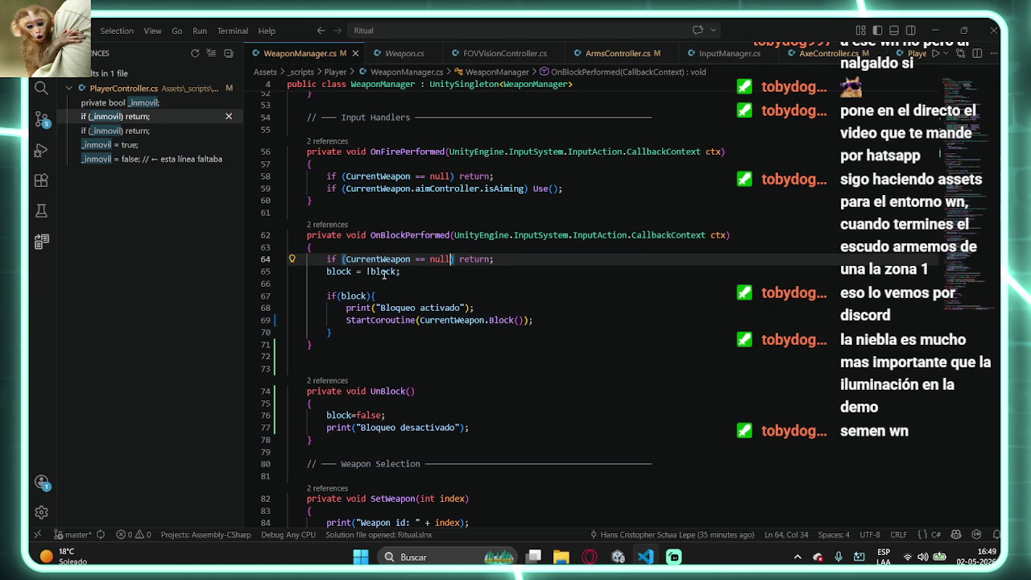
pyautogui.moveTo(342, 330); pyautogui.dragTo(328, 297)
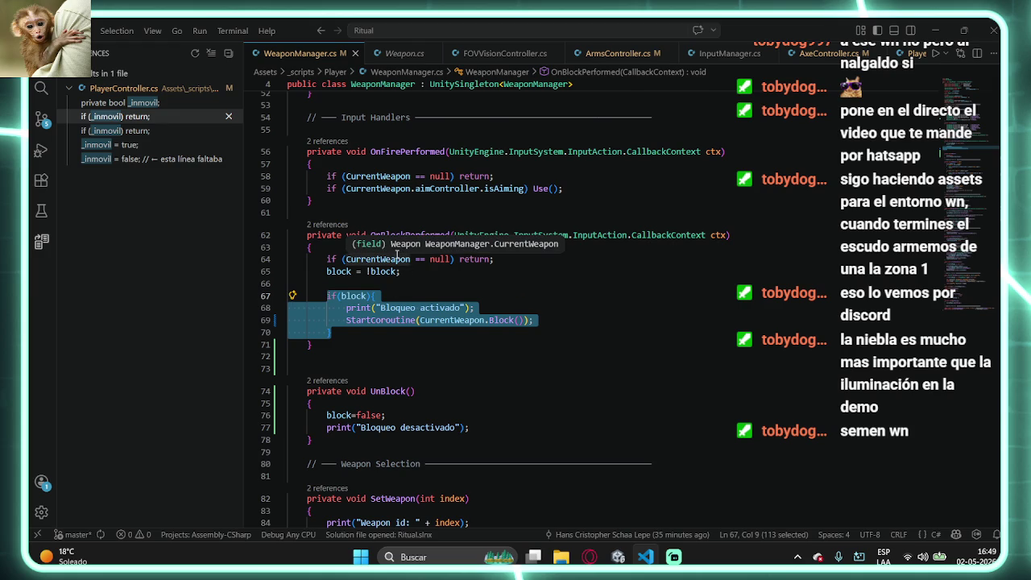
# - Change line 64 to `if (CurrentWeapon == null || block) return;`
pyautogui.click(500, 257)
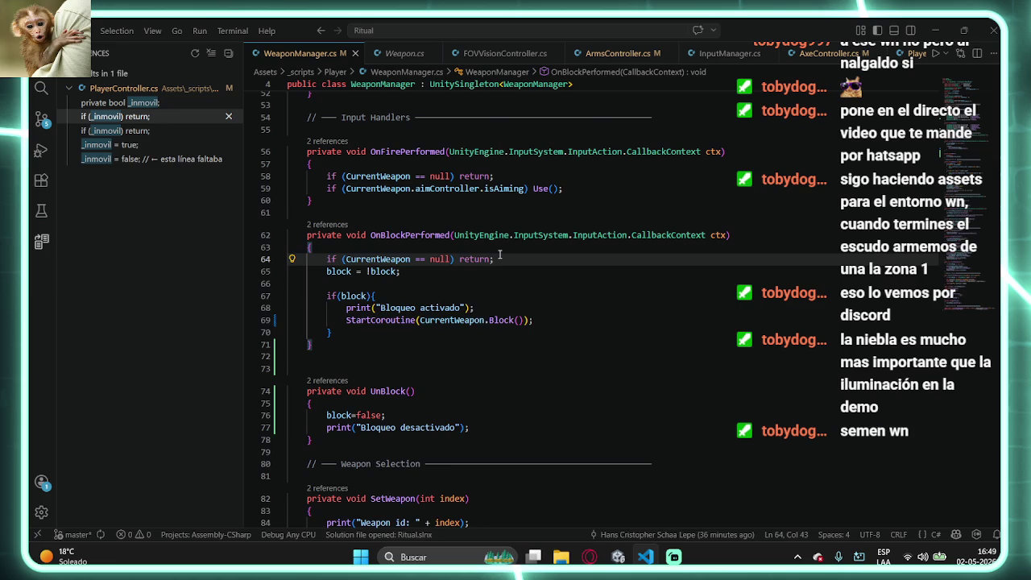
pyautogui.press('Return')
pyautogui.press('Return')
pyautogui.press('Return')
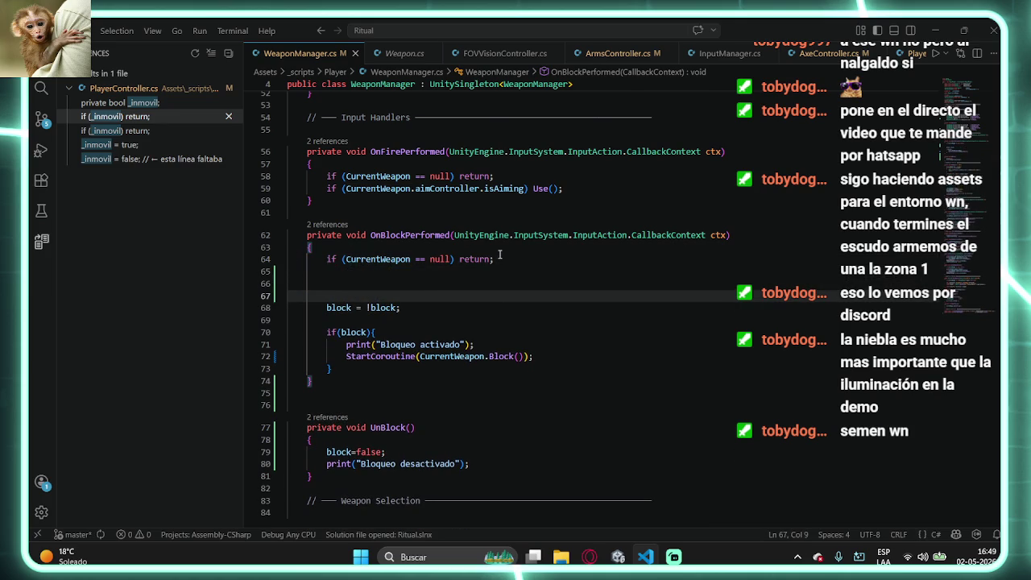
pyautogui.press('Up')
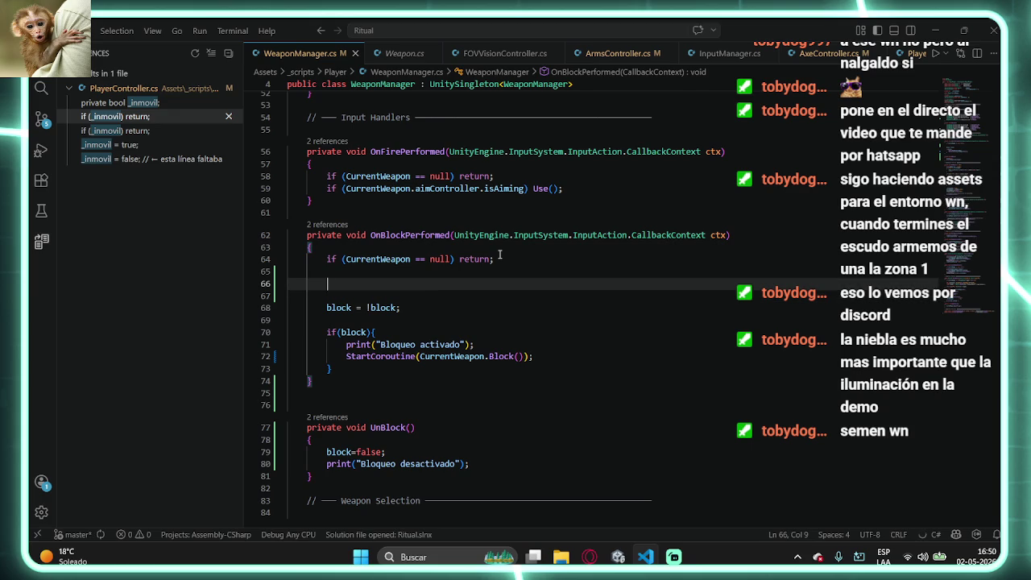
pyautogui.click(450, 260)
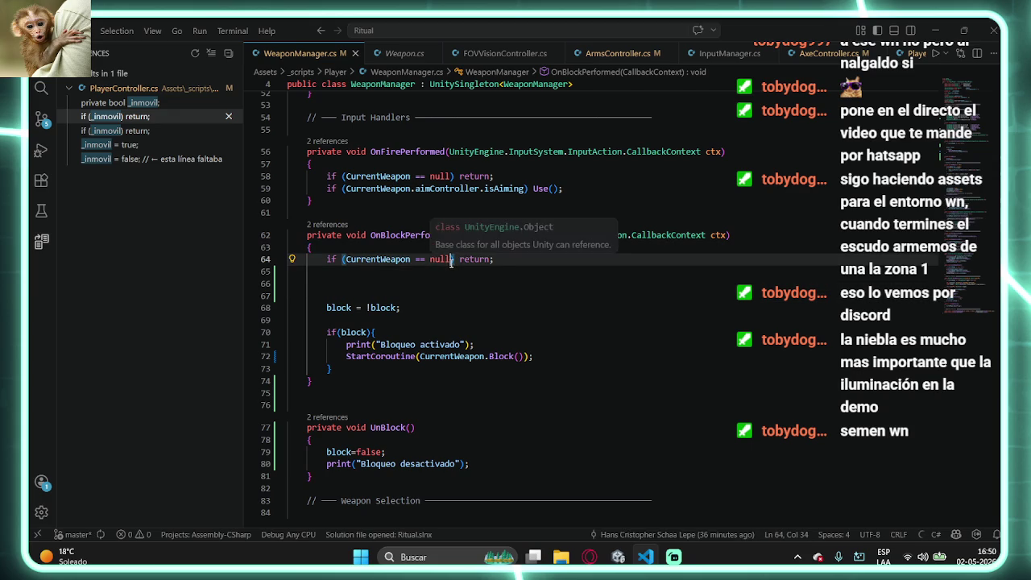
pyautogui.write('&& ')
pyautogui.write('block')
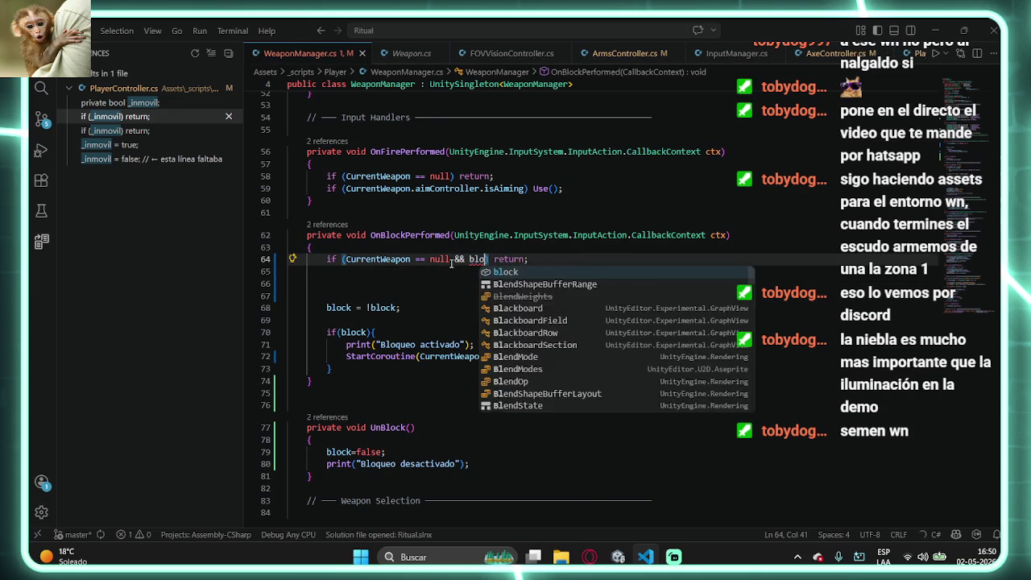
pyautogui.hotkey('ctrl', 'Left')
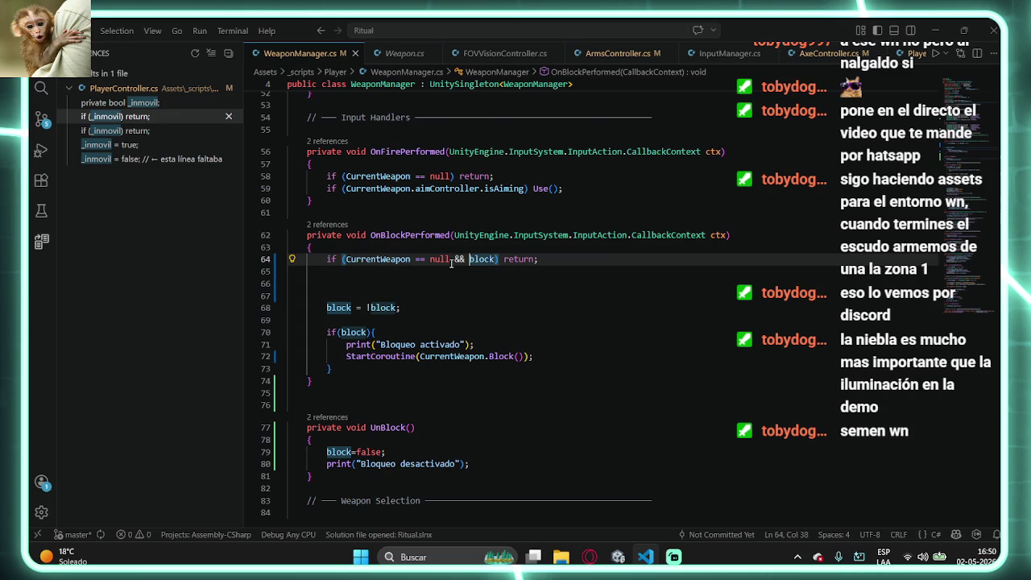
pyautogui.press('Left')
pyautogui.press('Left')
pyautogui.press('BackSpace')
pyautogui.press('BackSpace')
pyautogui.write('||')
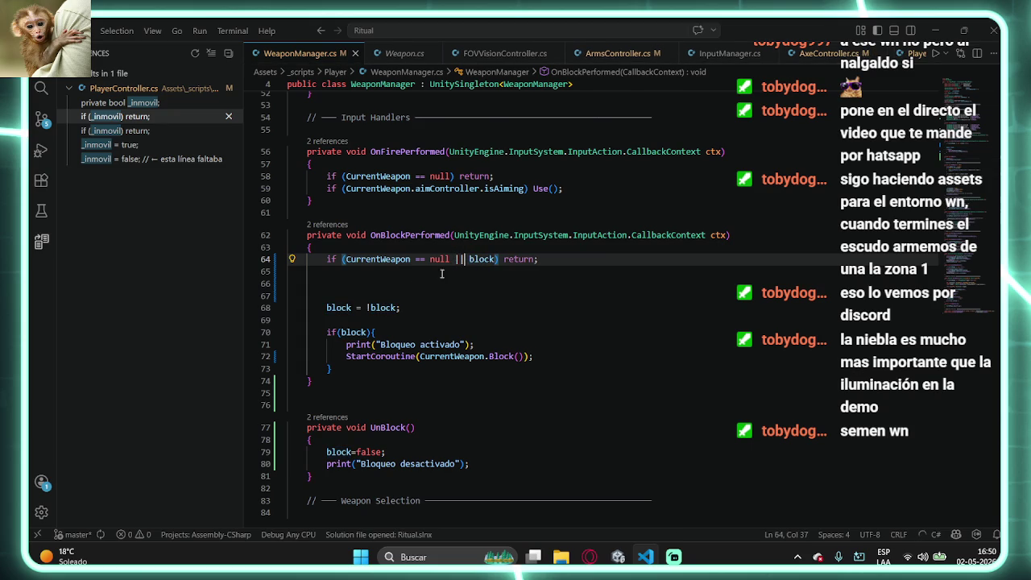
# - Replace `!block` with `true` so line 68 sets block = true
pyautogui.click(410, 308)
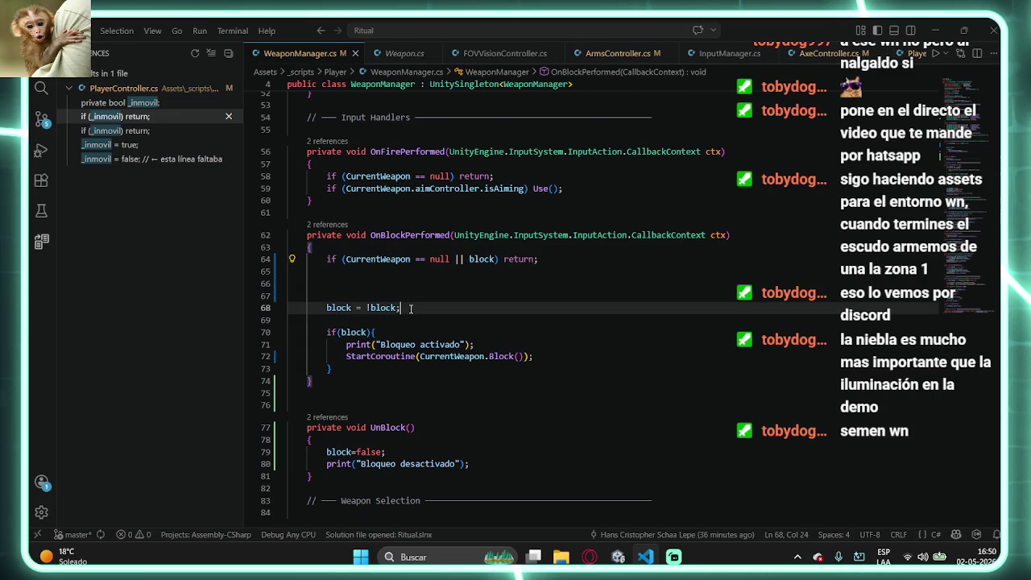
pyautogui.moveTo(410, 308); pyautogui.dragTo(369, 307)
pyautogui.write('true;')
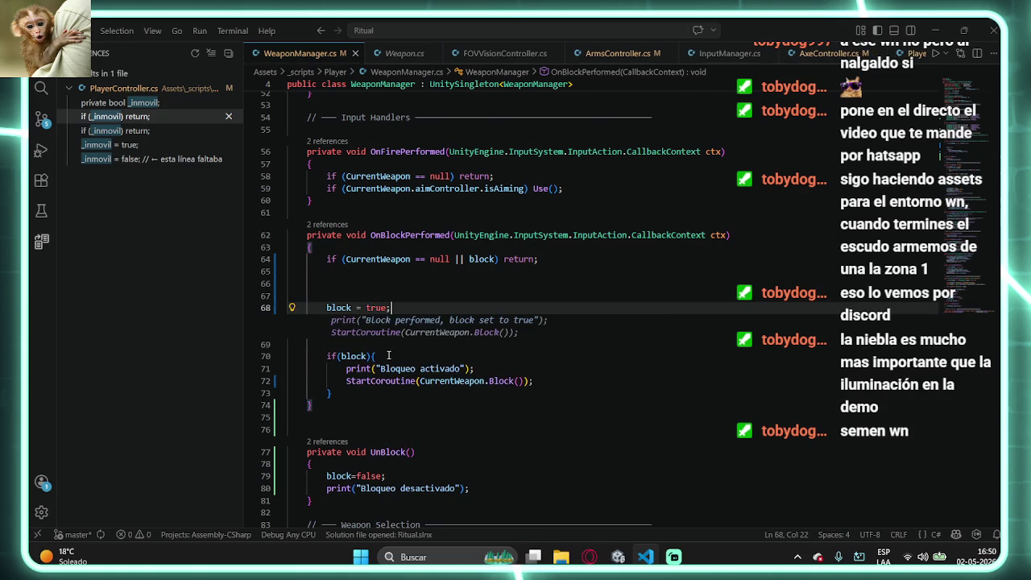
# - Remove the if(block) wrapper and the "Bloqueo activado" print, keeping the Block() coroutine call
pyautogui.moveTo(375, 332); pyautogui.dragTo(317, 332)
pyautogui.press('BackSpace')
pyautogui.click(346, 356)
pyautogui.press('BackSpace')
pyautogui.moveTo(473, 344); pyautogui.dragTo(288, 344)
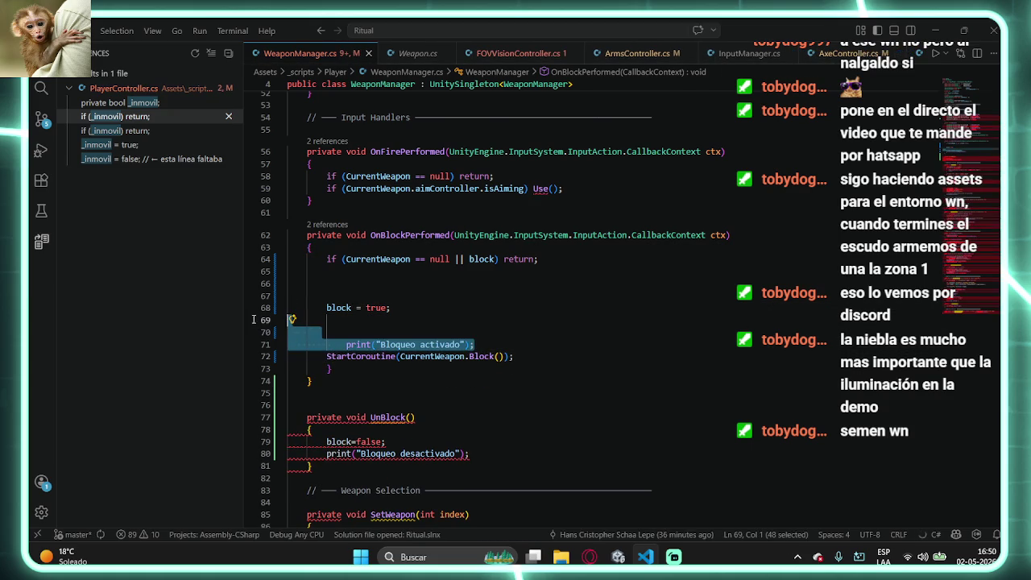
pyautogui.press('BackSpace')
pyautogui.press('BackSpace')
pyautogui.press('BackSpace')
pyautogui.click(346, 356)
pyautogui.press('BackSpace')
pyautogui.press('BackSpace')
pyautogui.press('BackSpace')
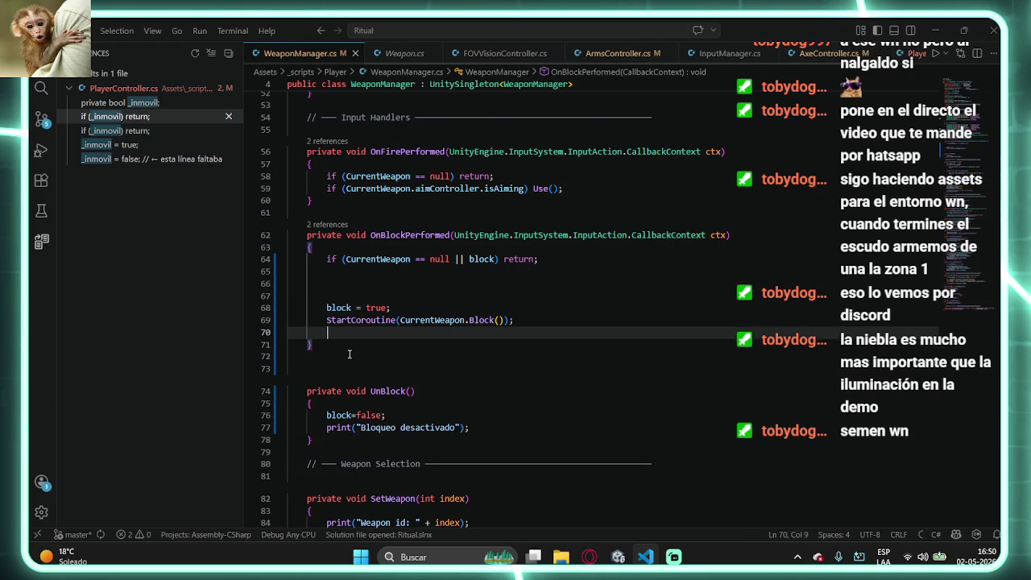
# - Delete the extra blank lines above block = true and minimize VS Code
pyautogui.click(361, 291)
pyautogui.press('BackSpace')
pyautogui.press('BackSpace')
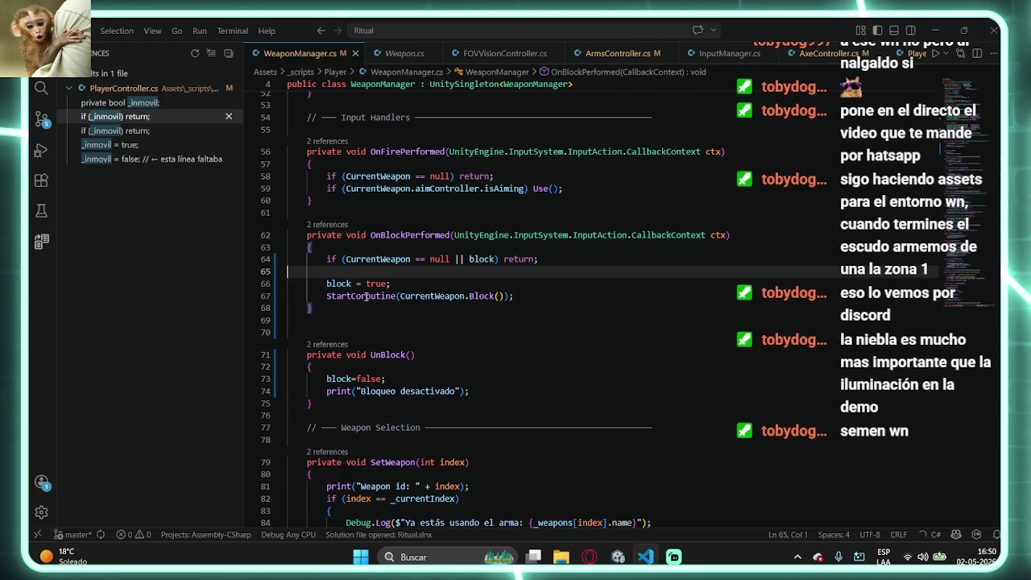
pyautogui.click(935, 30)
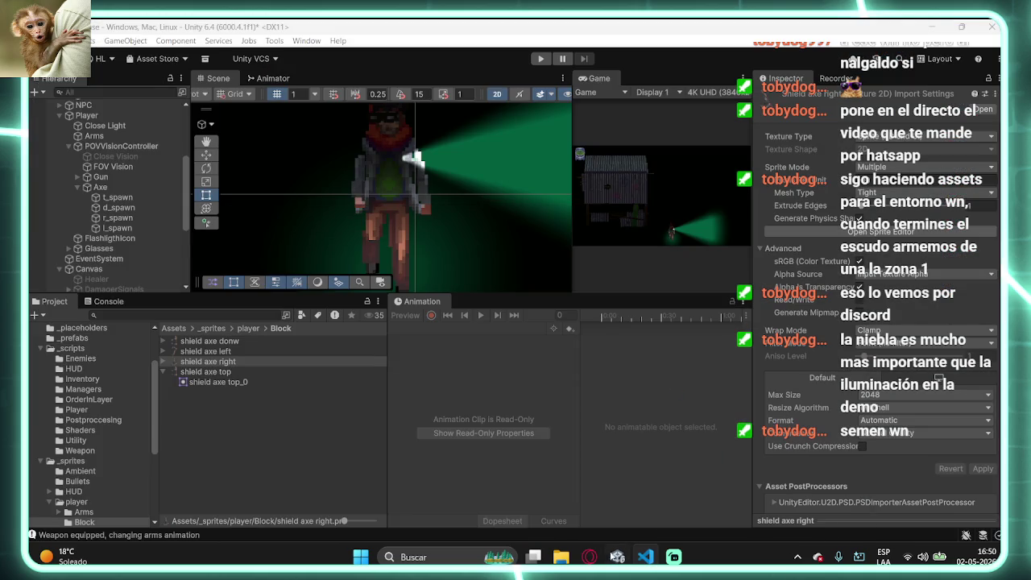
pyautogui.click(590, 557)
pyautogui.click(589, 556)
pyautogui.moveTo(589, 557)
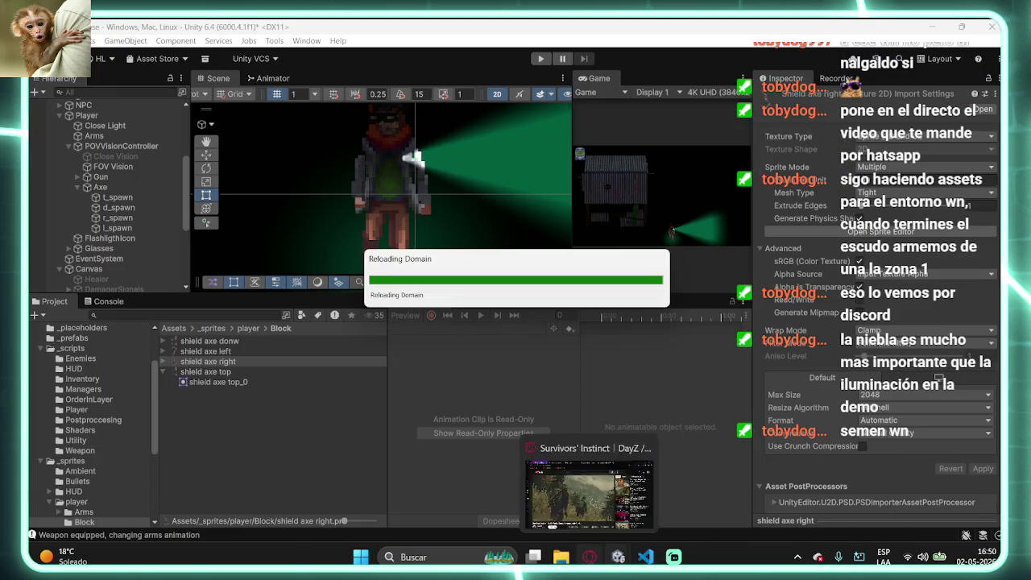
pyautogui.click(588, 502)
pyautogui.click(508, 33)
pyautogui.click(394, 32)
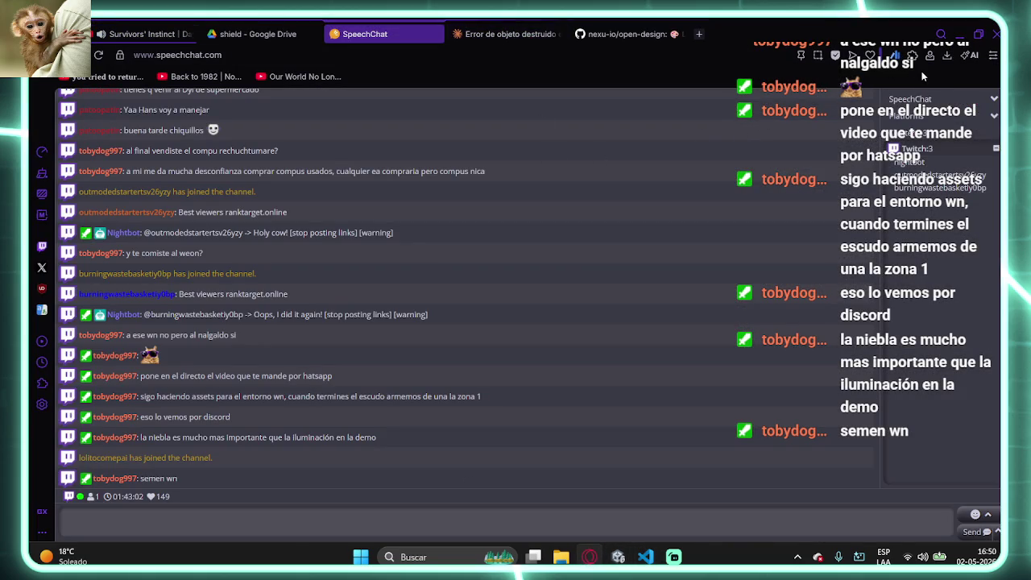
pyautogui.hotkey('alt', 'Tab')
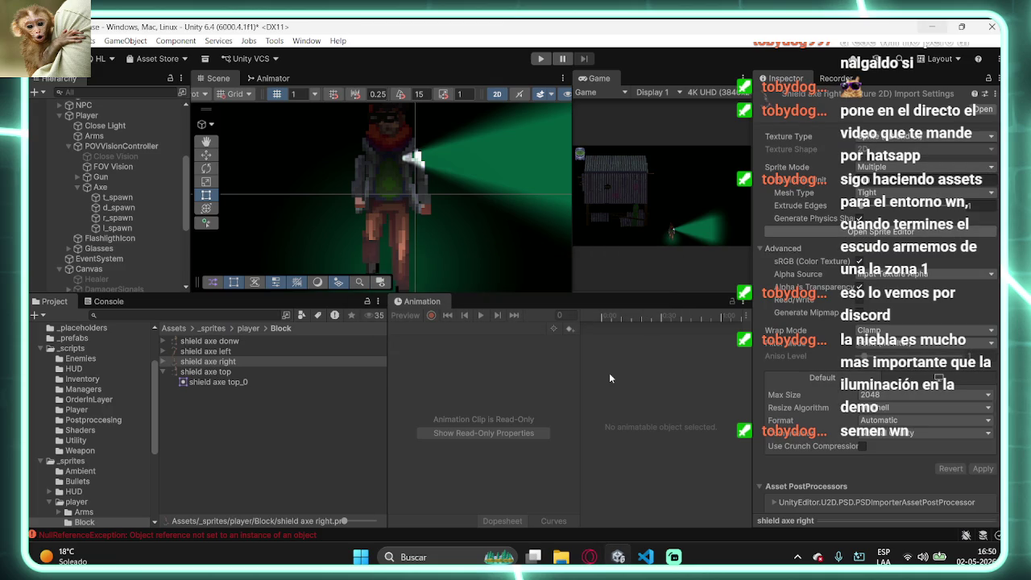
pyautogui.click(104, 302)
# - Clear the console, select the shield axe top sprite, and start the game
pyautogui.click(38, 315)
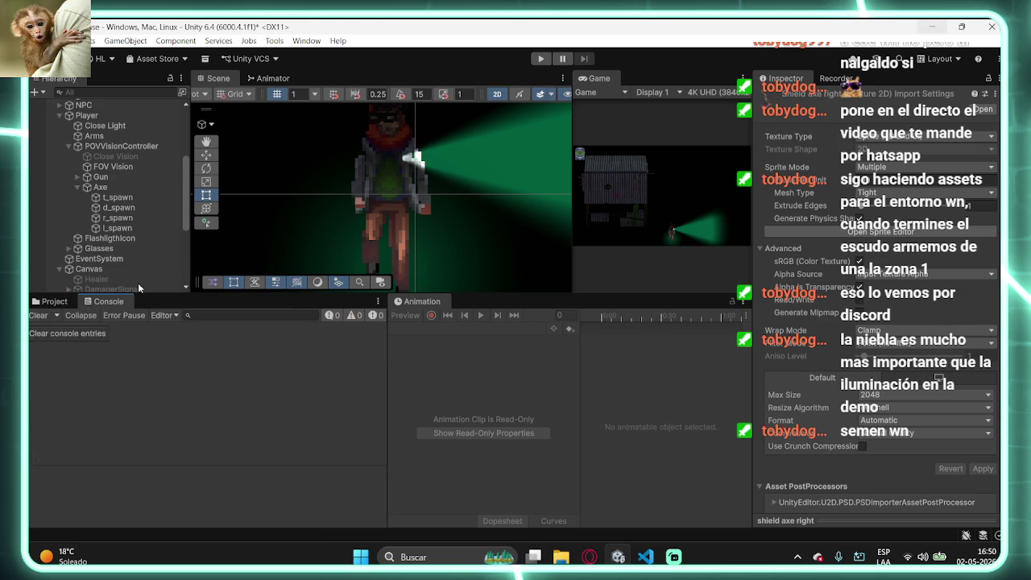
pyautogui.click(50, 301)
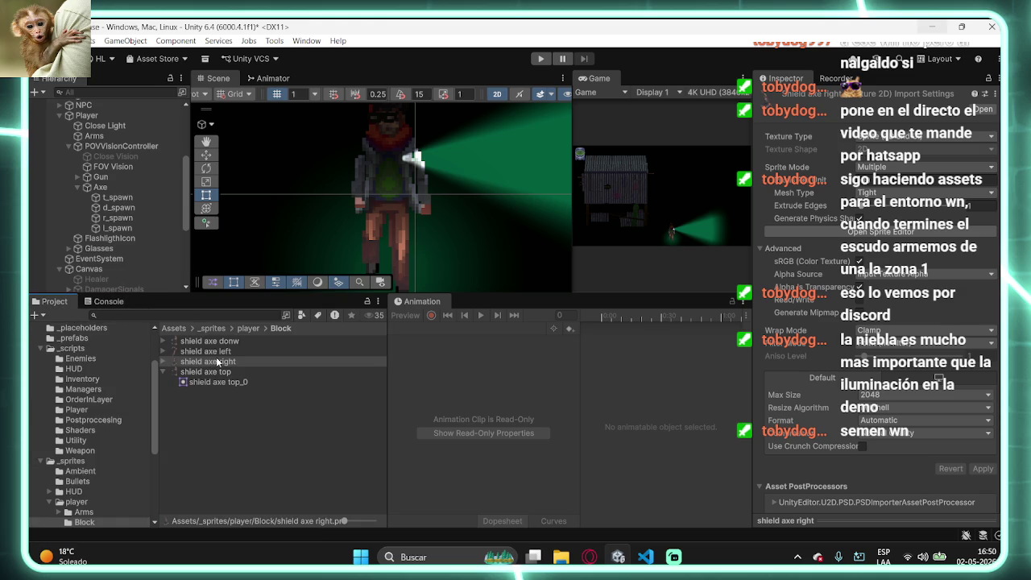
pyautogui.click(237, 370)
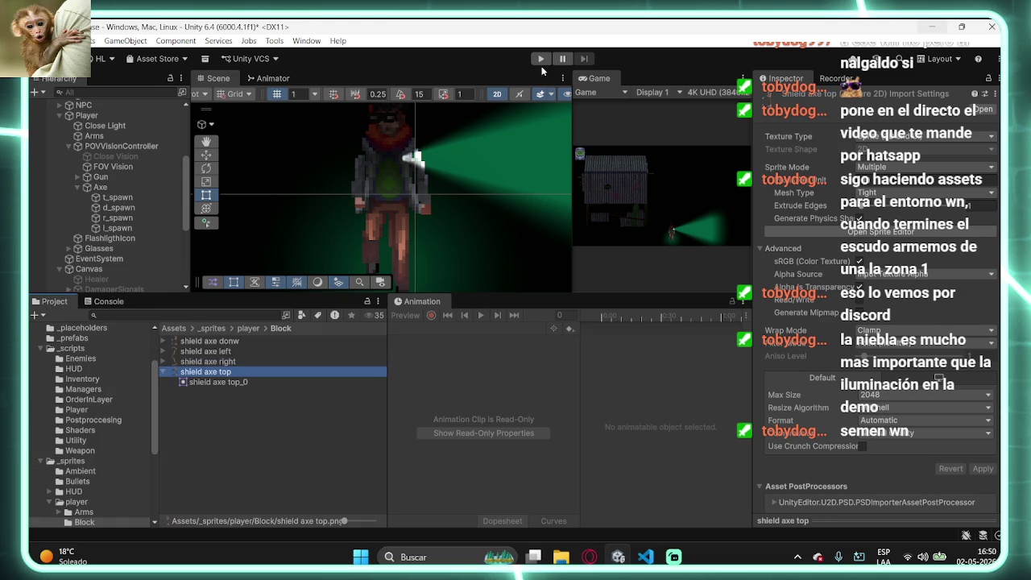
pyautogui.click(540, 58)
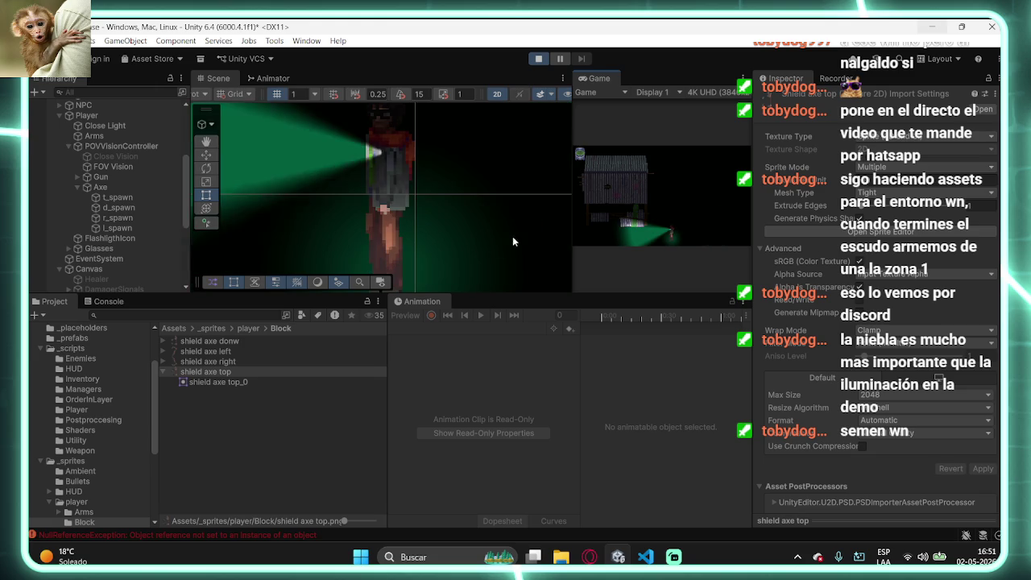
# - Clear the newly logged errors in the Console and select the Player object
pyautogui.click(109, 302)
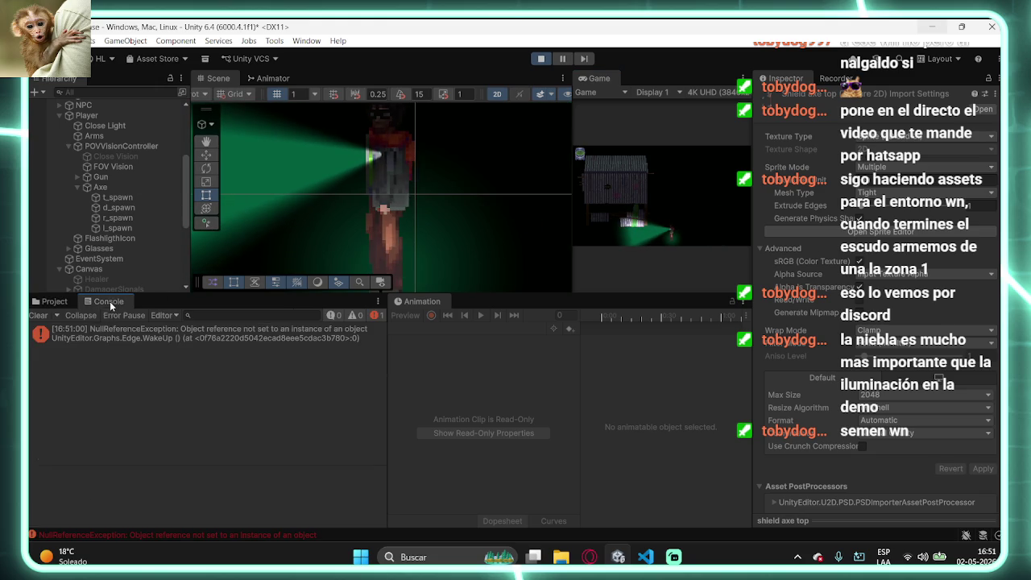
pyautogui.click(38, 315)
pyautogui.click(89, 114)
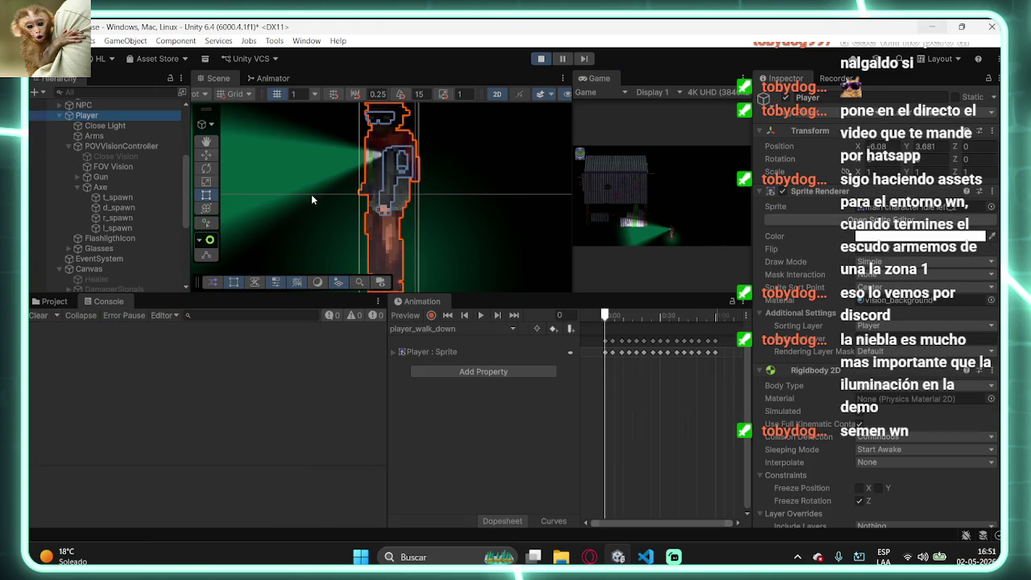
# - Equip the weapon with key 1 and toggle the block pose on and off several times
pyautogui.press('t')
pyautogui.scroll(-10, 858, 345)
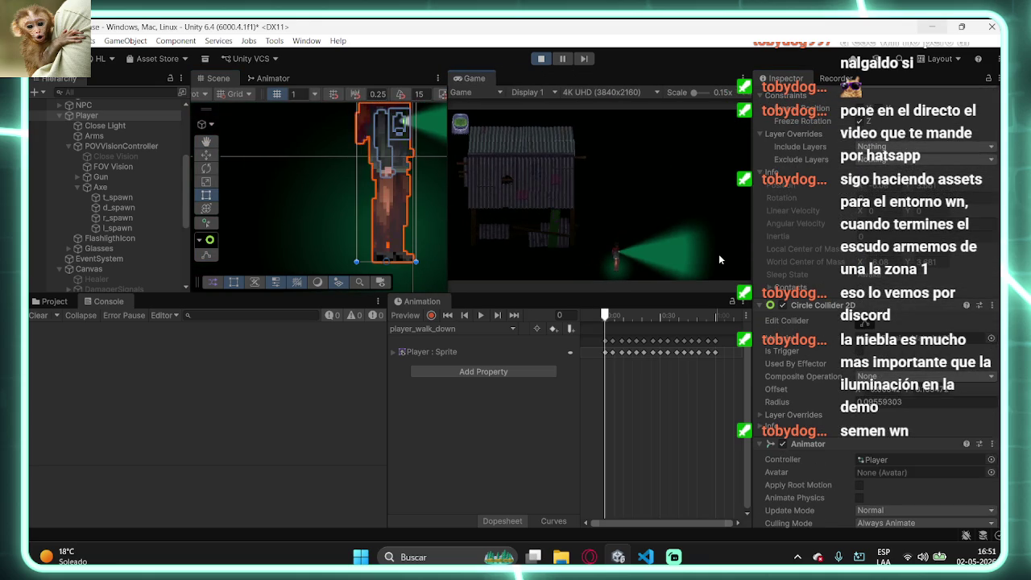
pyautogui.press('1')
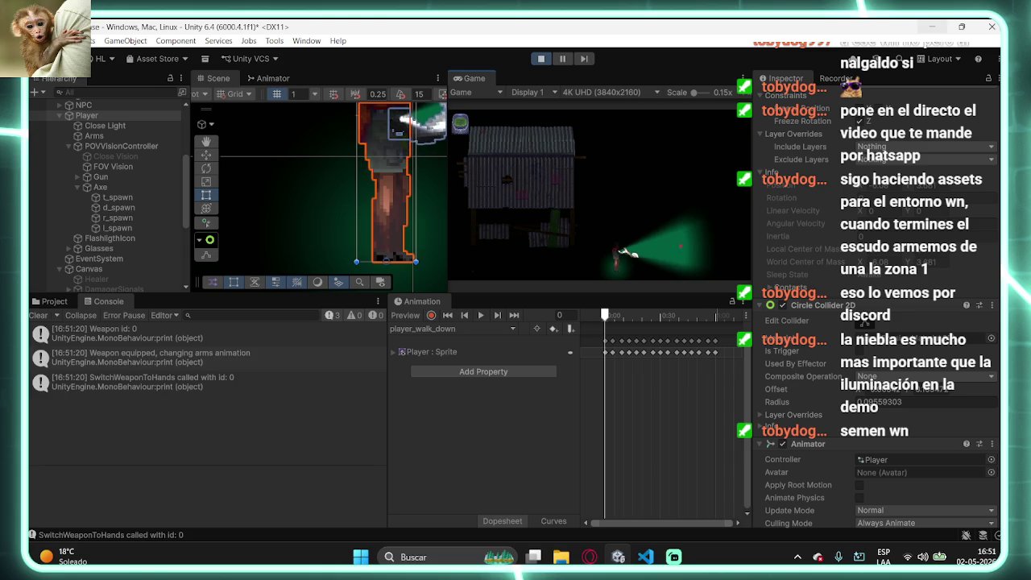
pyautogui.click(677, 246)
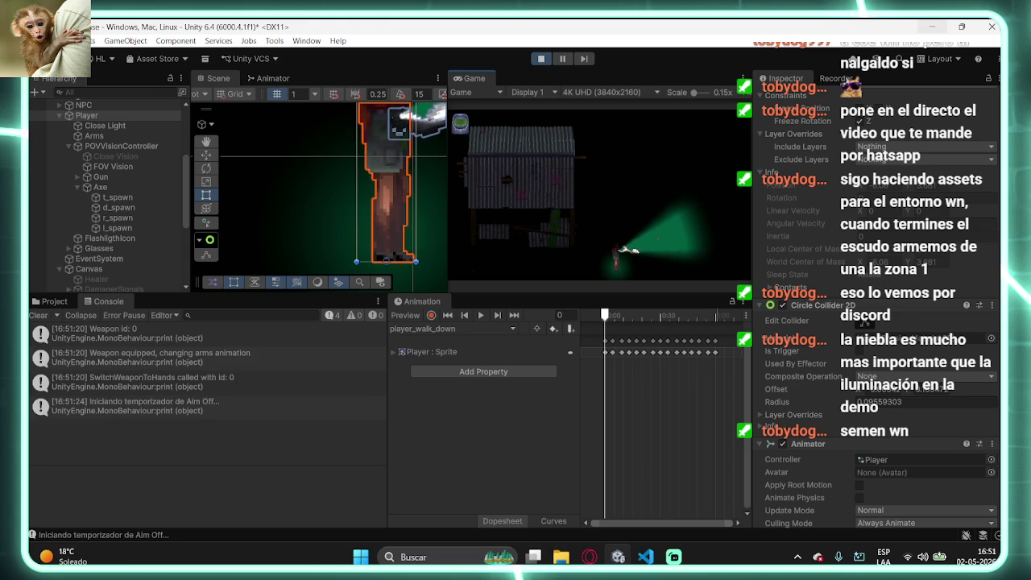
pyautogui.click(661, 245)
pyautogui.rightClick(661, 245)
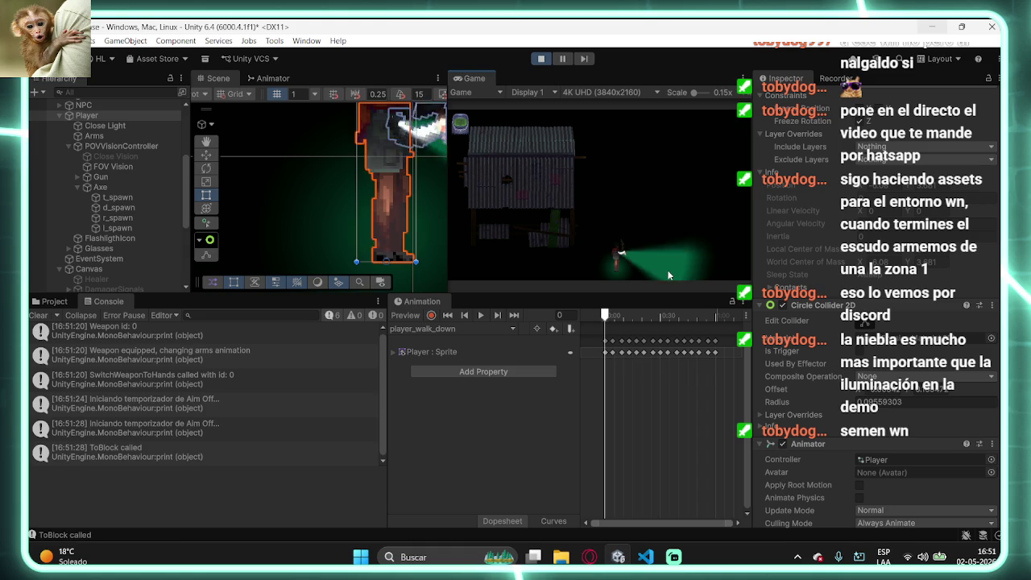
pyautogui.rightClick(667, 268)
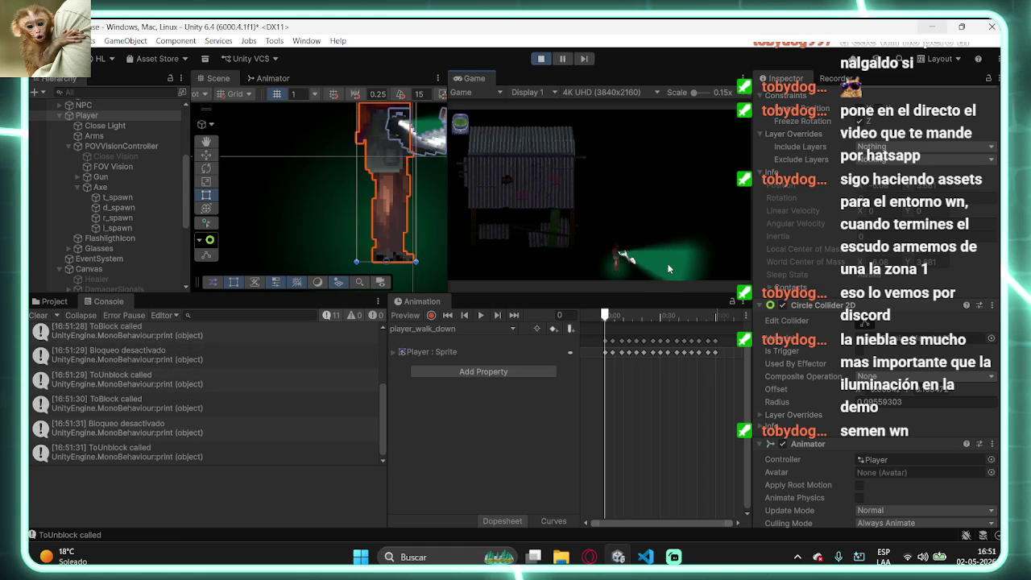
pyautogui.rightClick(668, 250)
pyautogui.rightClick(668, 258)
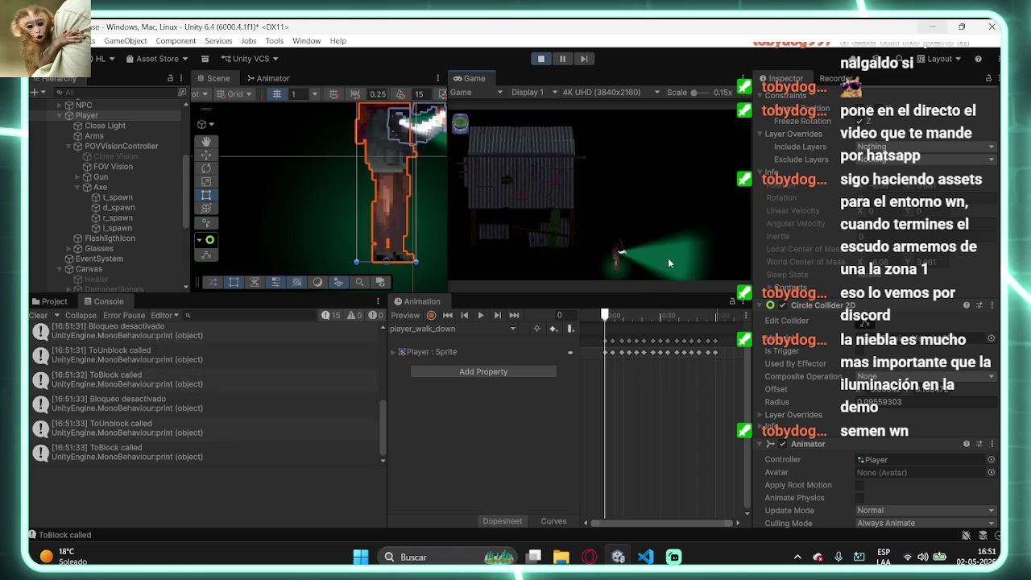
pyautogui.rightClick(668, 258)
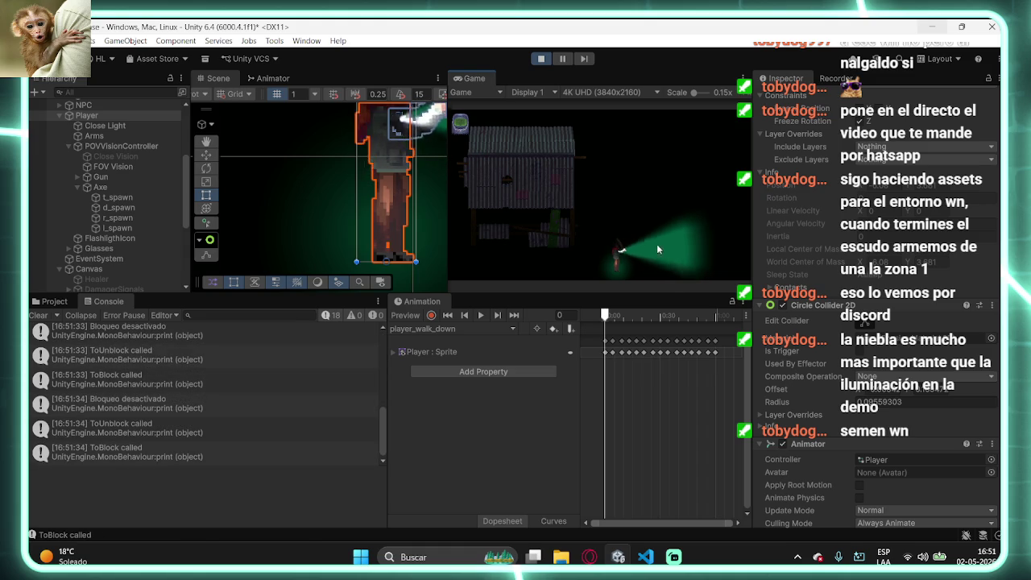
# - Switch weapons with keys 2 and 1, keep toggling block, then stop and show the Project files
pyautogui.press('2')
pyautogui.rightClick(618, 215)
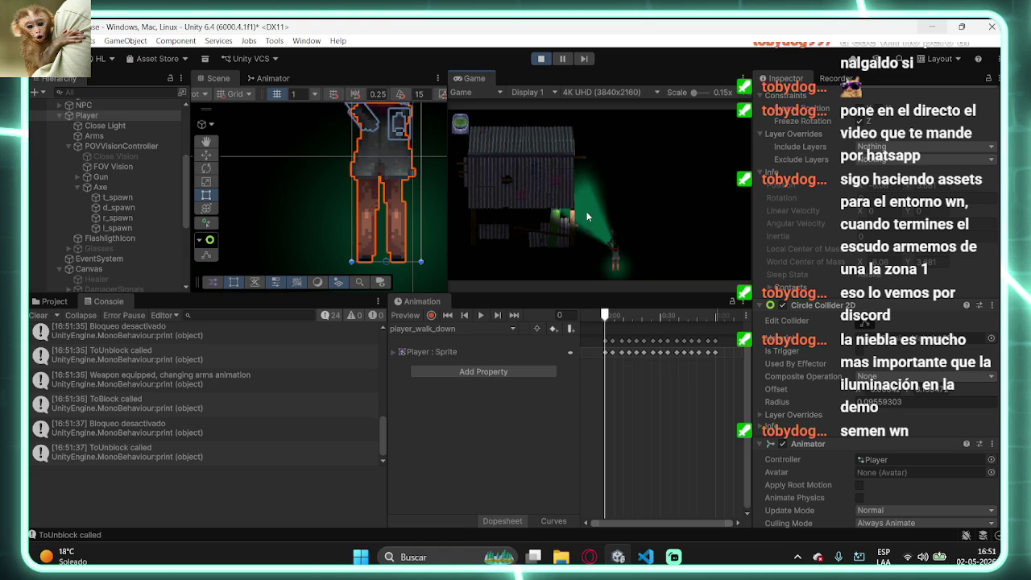
pyautogui.rightClick(621, 214)
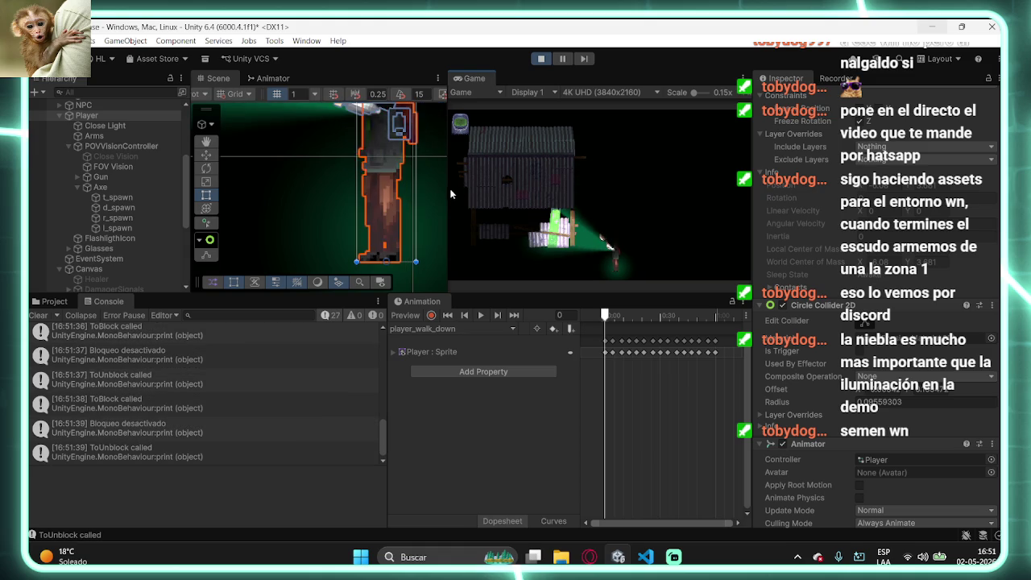
pyautogui.moveTo(448, 194); pyautogui.dragTo(516, 205)
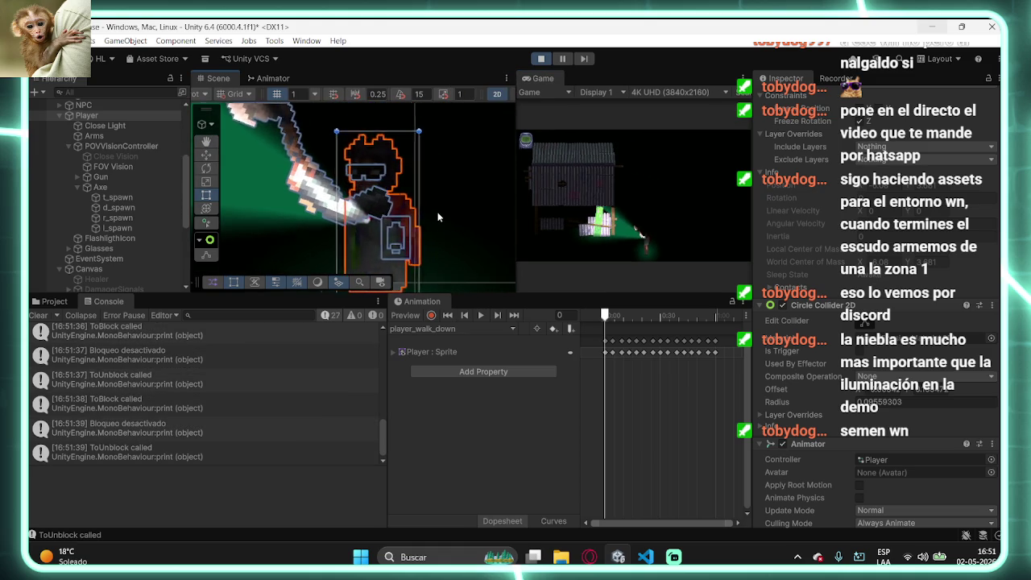
pyautogui.press('1')
pyautogui.rightClick(642, 184)
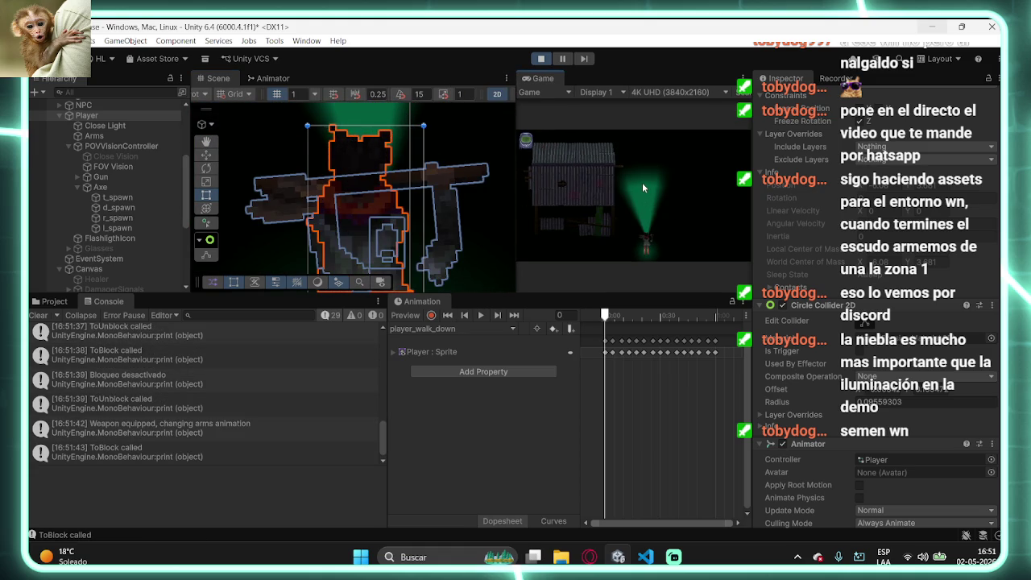
pyautogui.rightClick(649, 191)
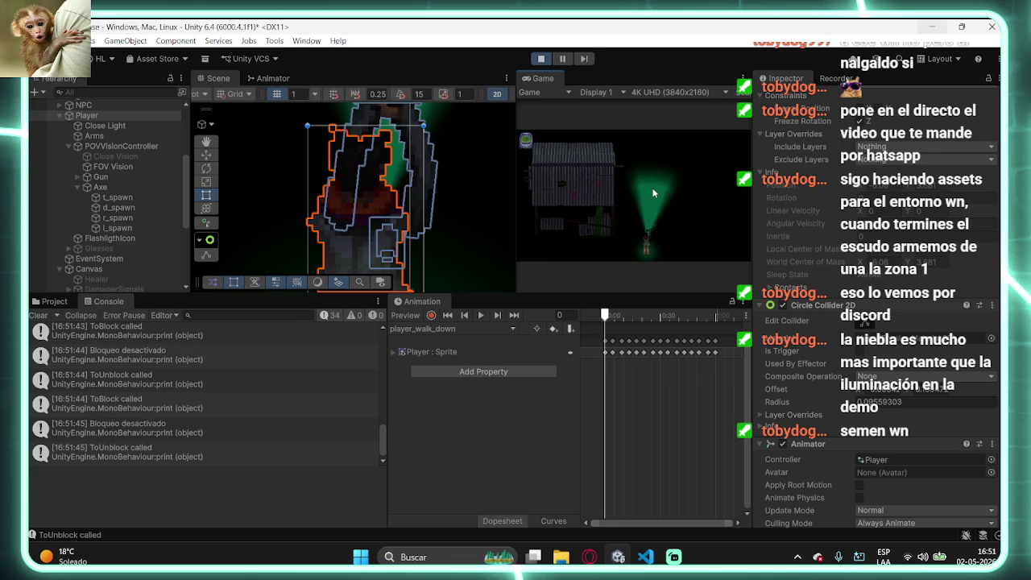
pyautogui.rightClick(651, 187)
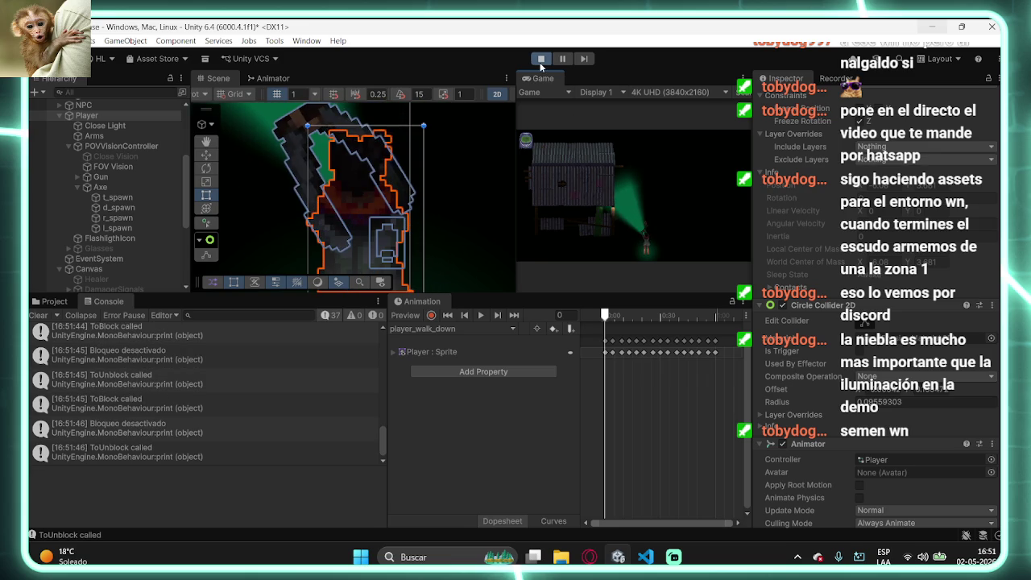
pyautogui.rightClick(649, 183)
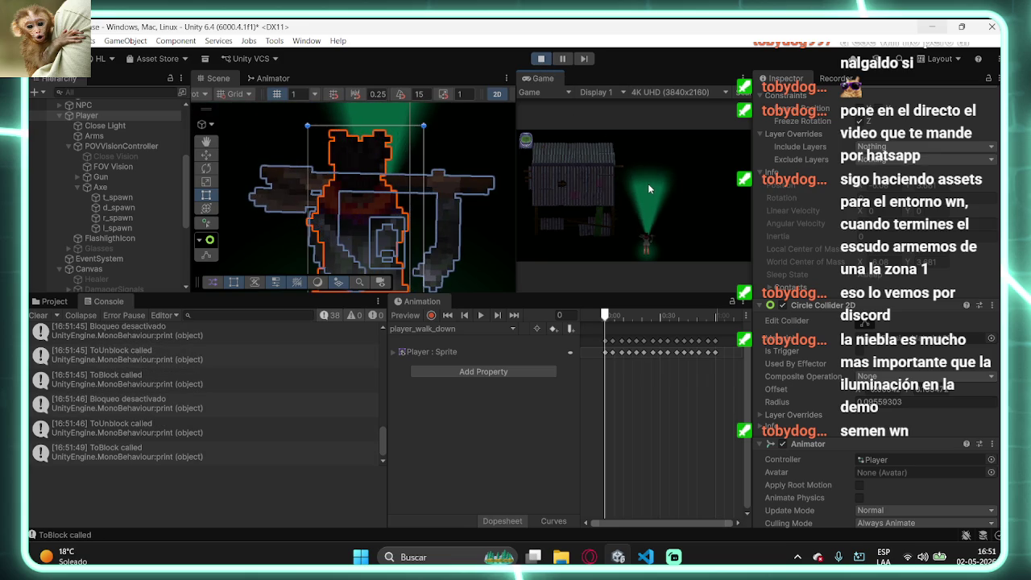
pyautogui.click(540, 58)
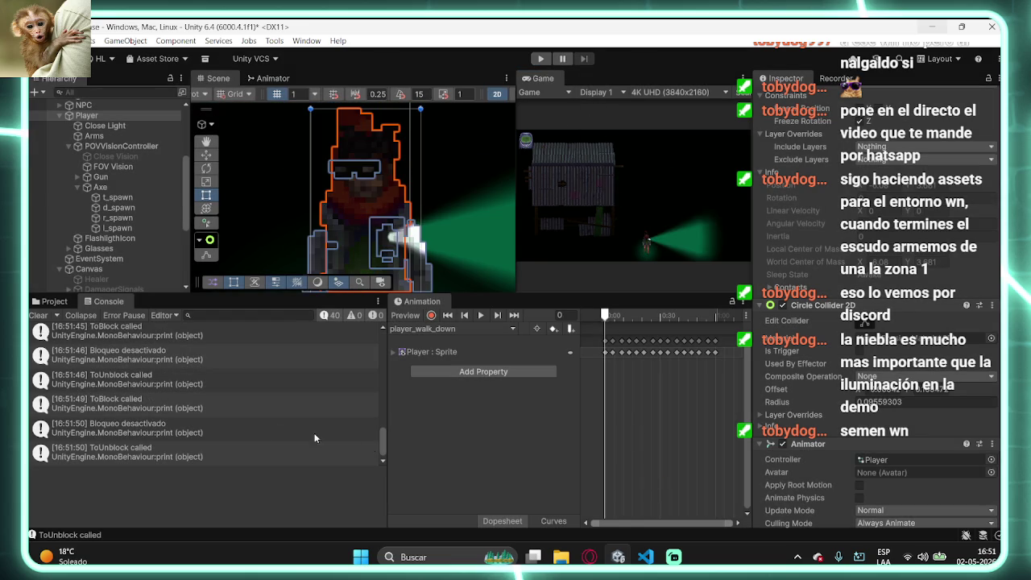
pyautogui.click(56, 302)
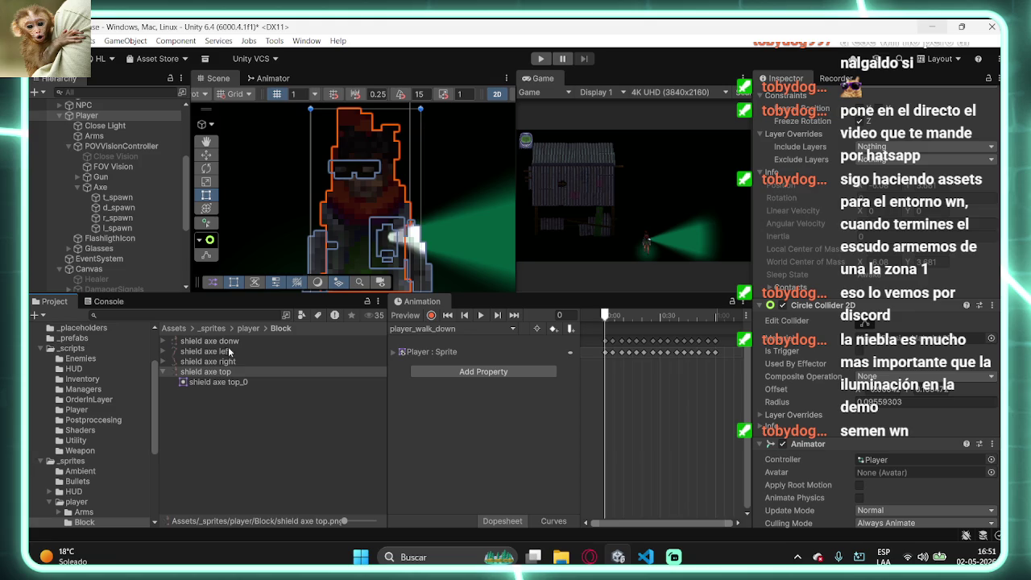
# - Drag shield axe top's pivot to its left edge in the Sprite Editor, apply, and run the game
pyautogui.click(242, 371)
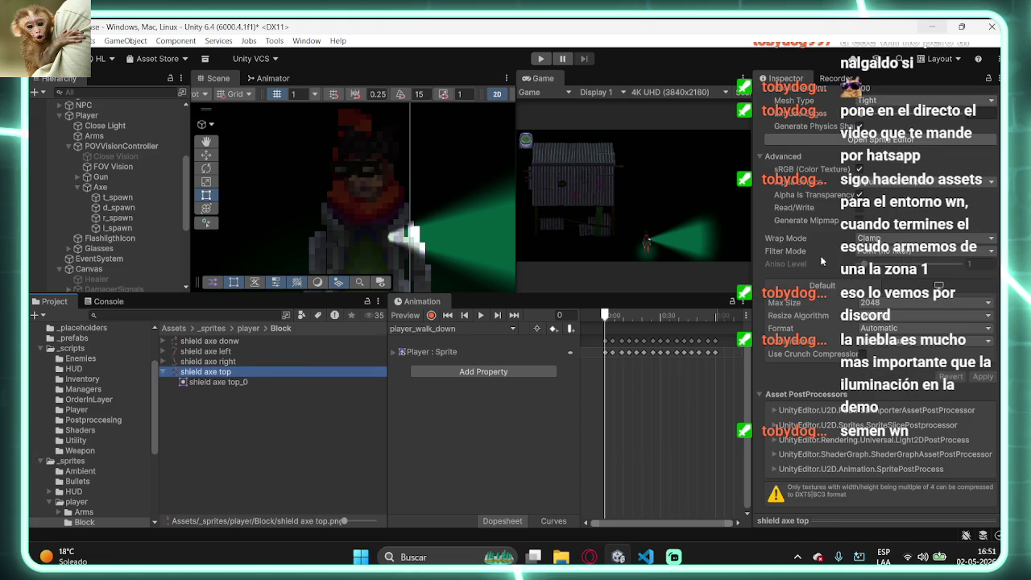
pyautogui.click(892, 145)
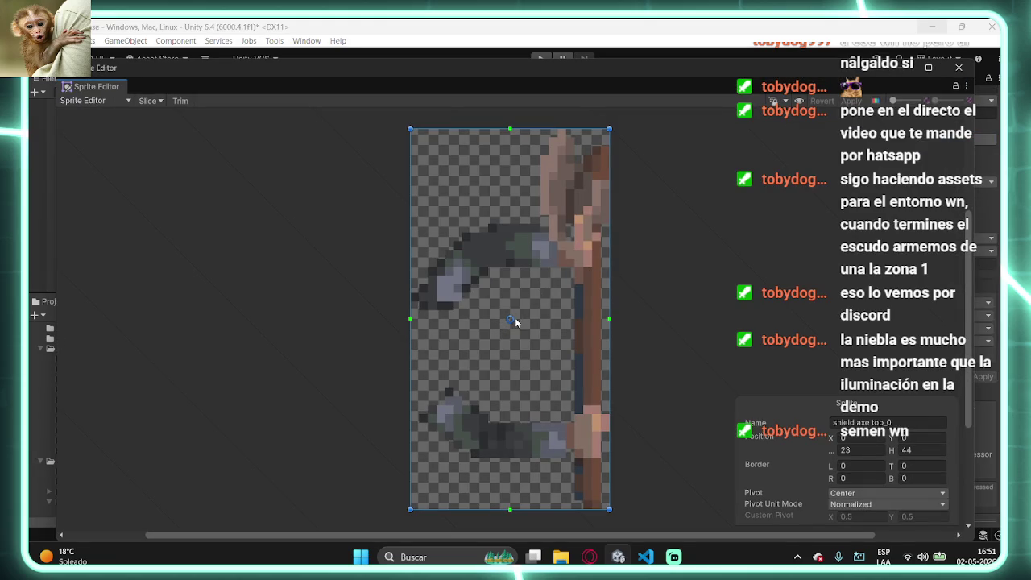
pyautogui.moveTo(511, 321)
pyautogui.mouseDown()
pyautogui.moveTo(412, 352)
pyautogui.moveTo(410, 364)
pyautogui.mouseUp()
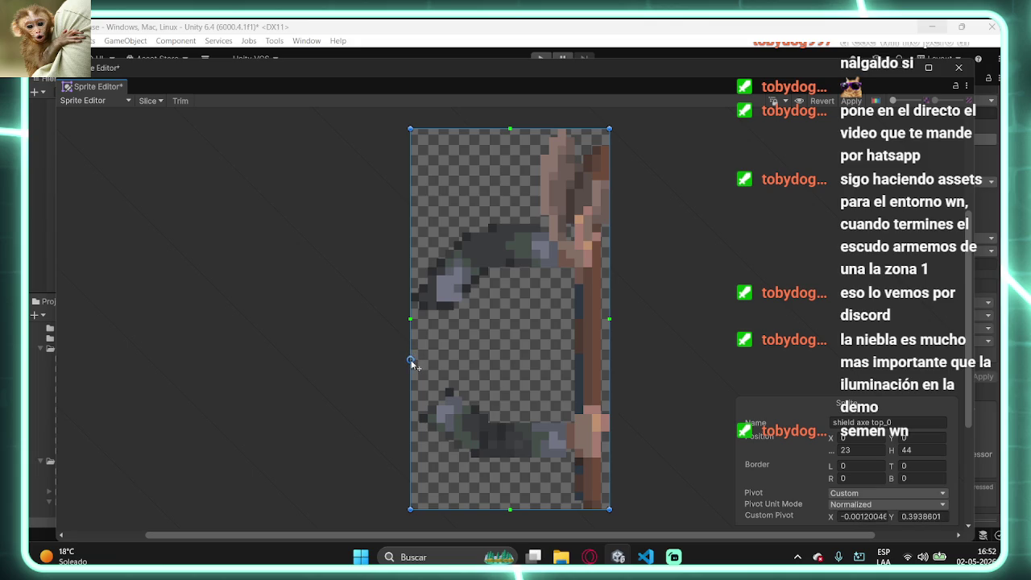
pyautogui.click(851, 101)
pyautogui.click(959, 67)
pyautogui.click(540, 59)
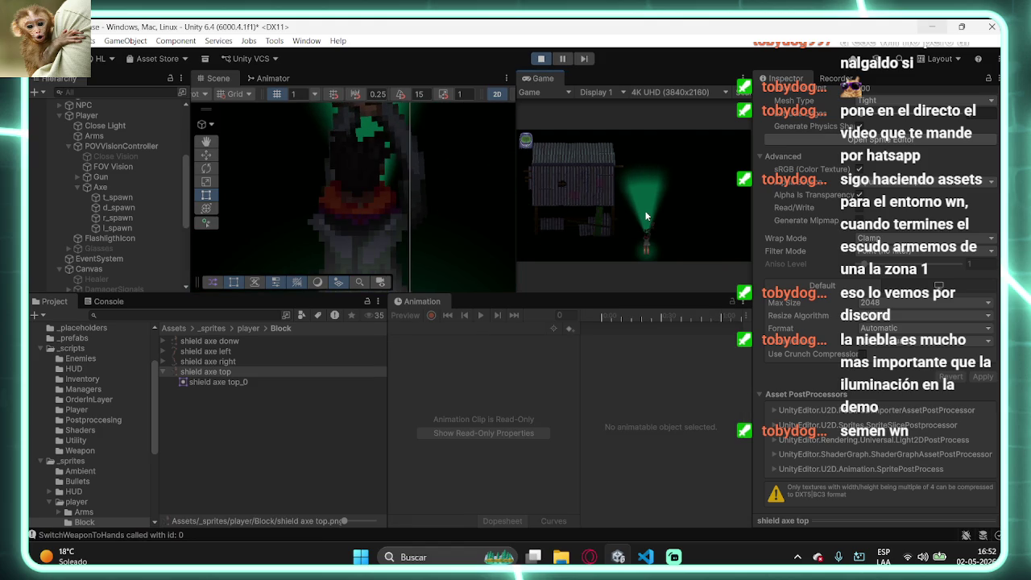
# - Toggle the axe block pose four times to check the new pivot, then stop the game
pyautogui.rightClick(646, 216)
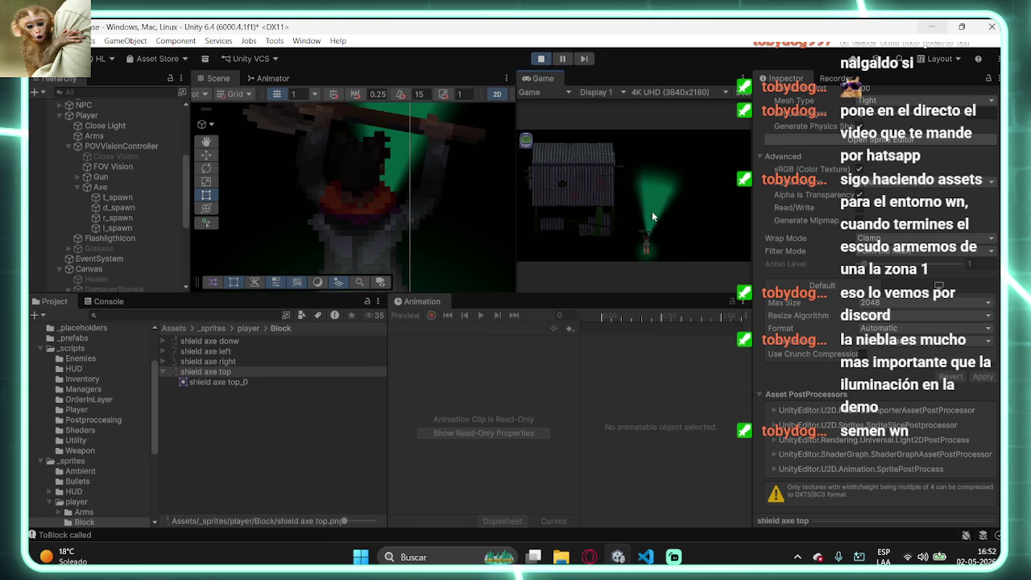
pyautogui.rightClick(646, 204)
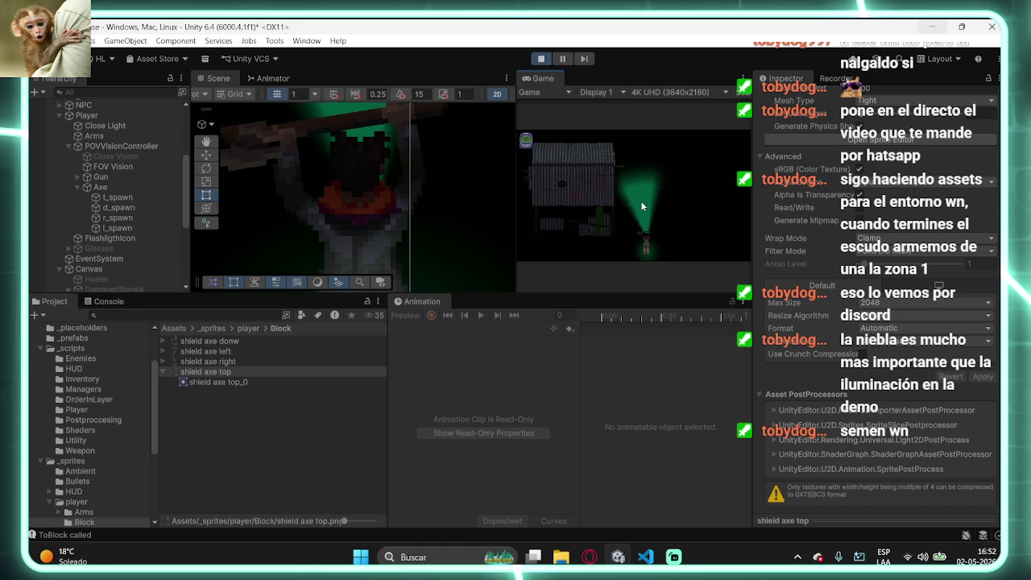
pyautogui.rightClick(654, 206)
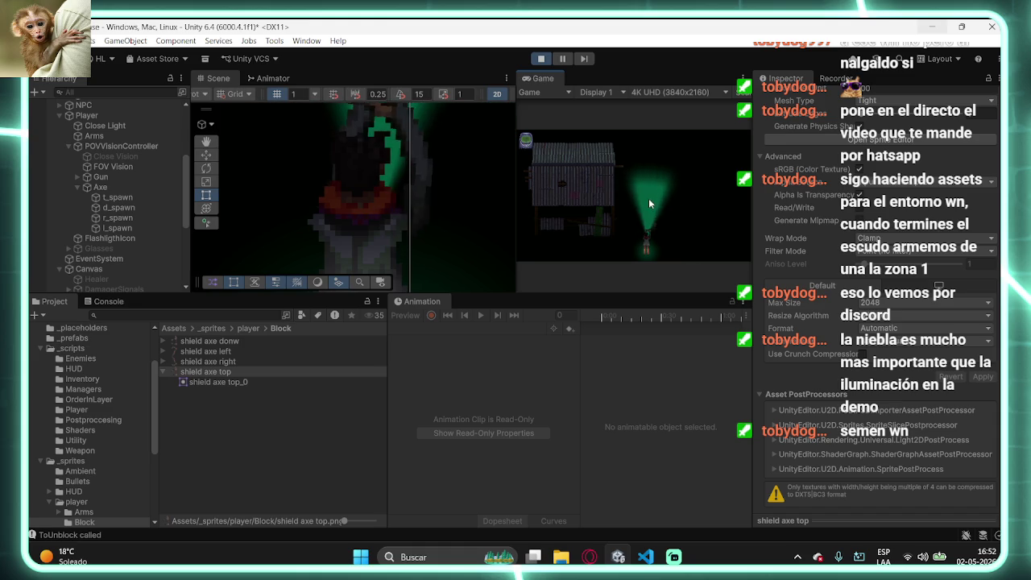
pyautogui.rightClick(646, 198)
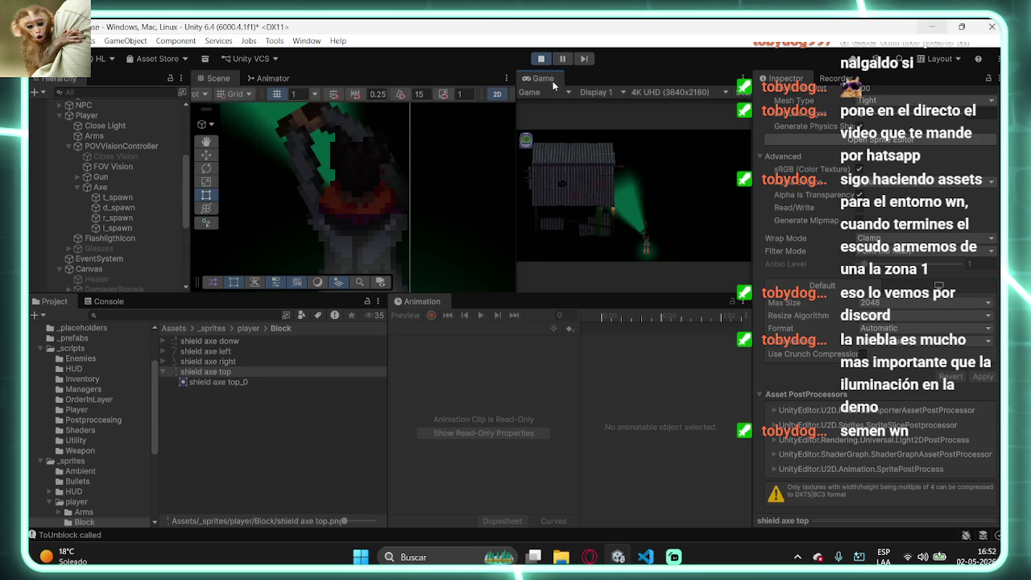
pyautogui.hotkey('ctrl', 'p')
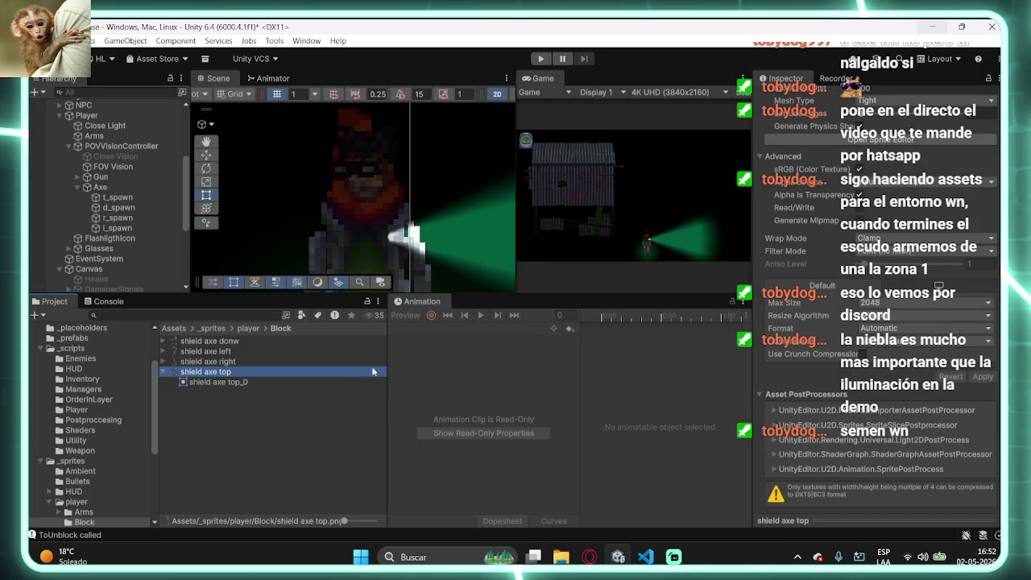
# - Nudge the shield axe top pivot right to about X 0.073, Y 0.393, apply, and replay
pyautogui.click(881, 140)
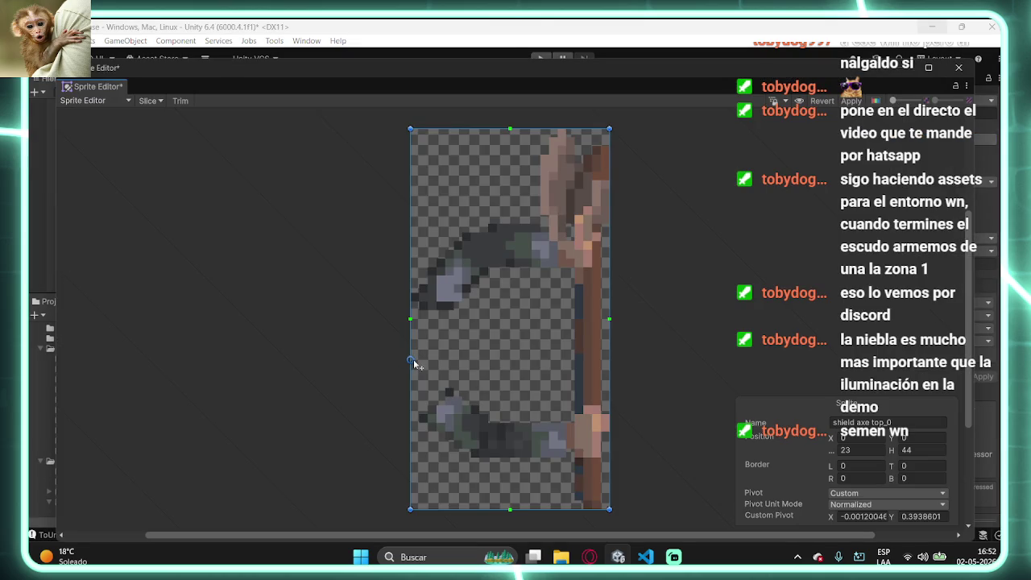
pyautogui.moveTo(413, 362); pyautogui.dragTo(425, 364)
pyautogui.click(959, 67)
pyautogui.click(540, 58)
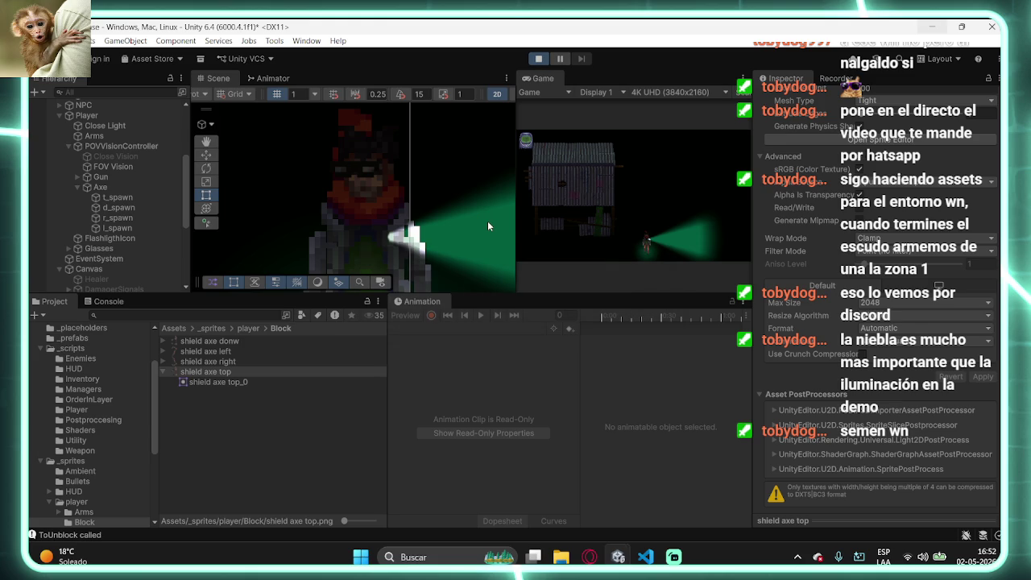
# - Face left, then alternate between blocking and swinging the axe several times
pyautogui.press('a')
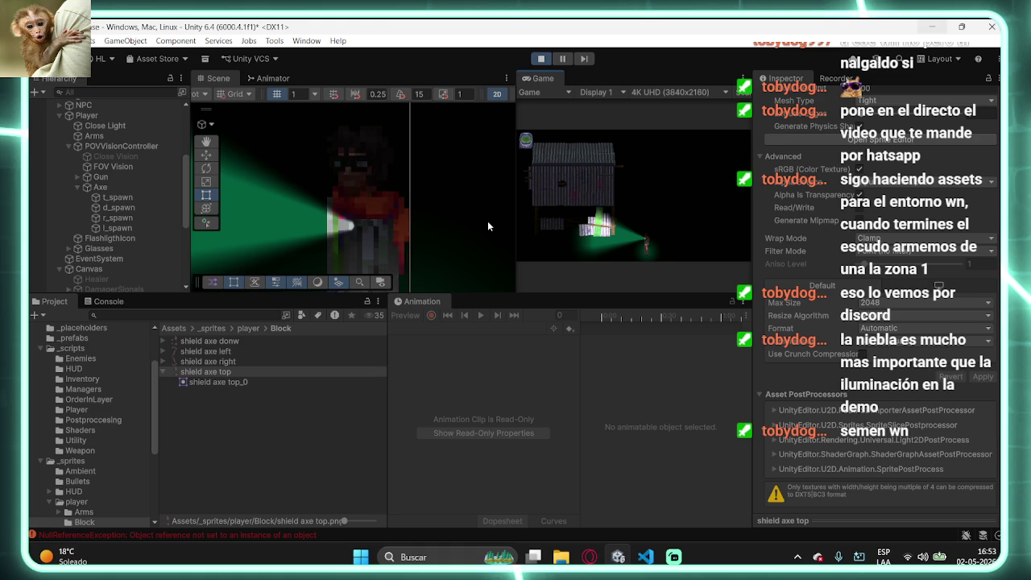
pyautogui.rightClick(650, 197)
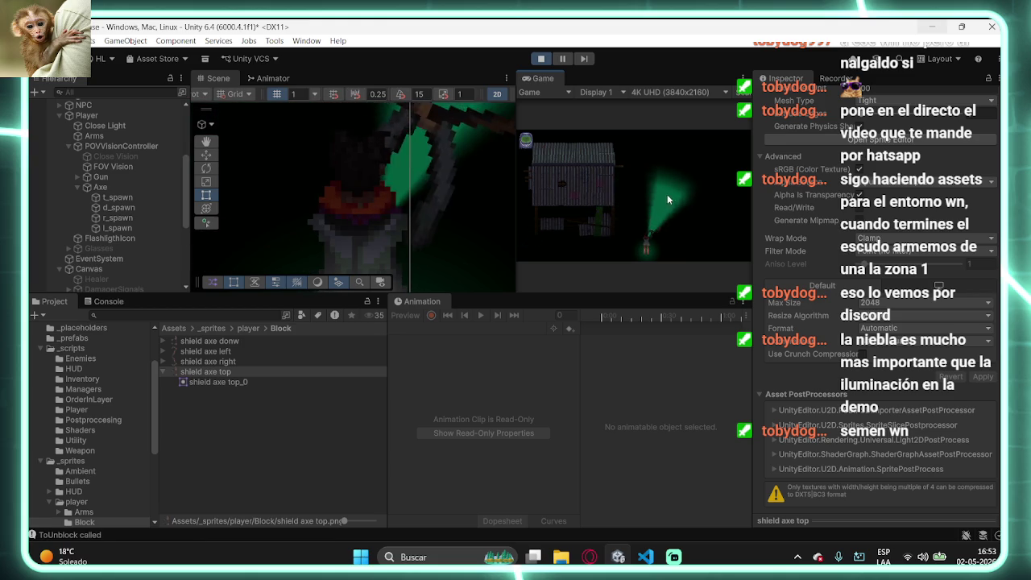
pyautogui.click(669, 200)
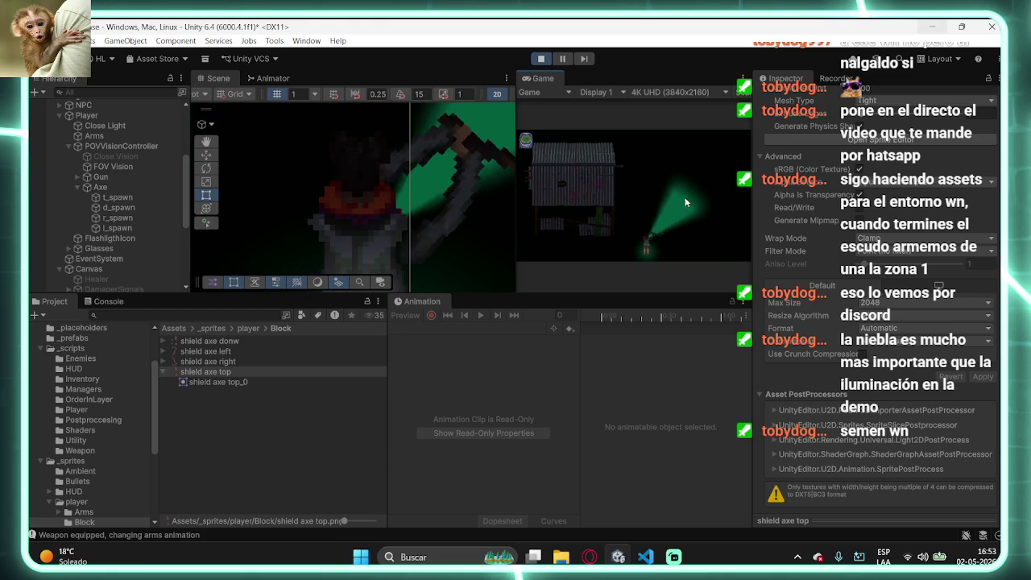
pyautogui.click(611, 182)
pyautogui.rightClick(620, 193)
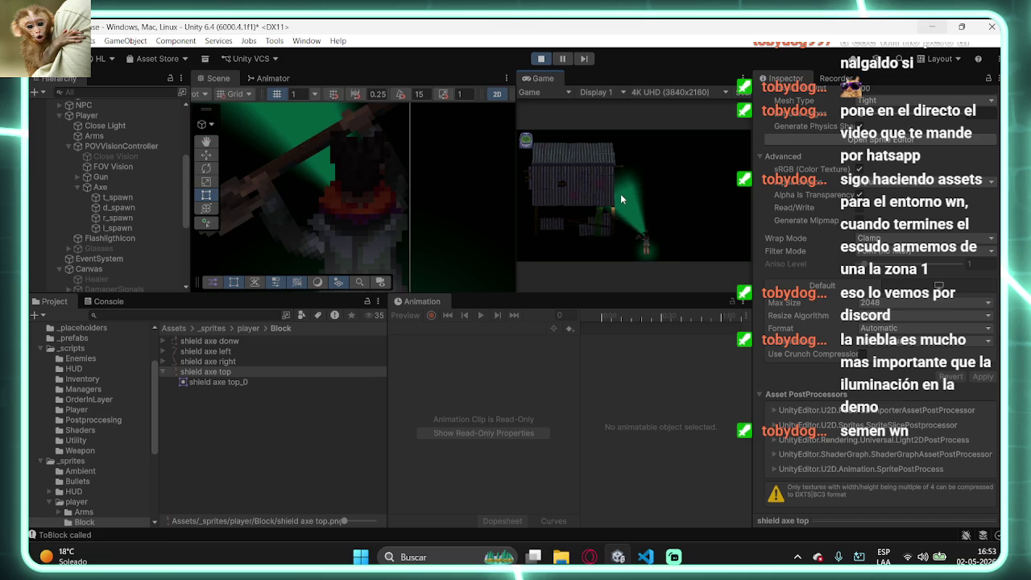
pyautogui.rightClick(661, 204)
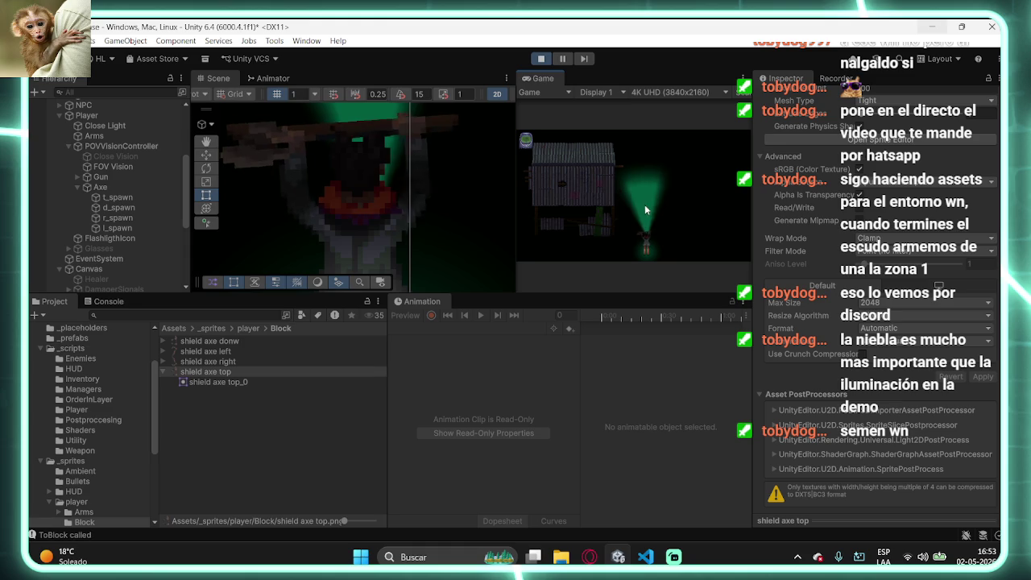
pyautogui.rightClick(663, 216)
pyautogui.rightClick(635, 210)
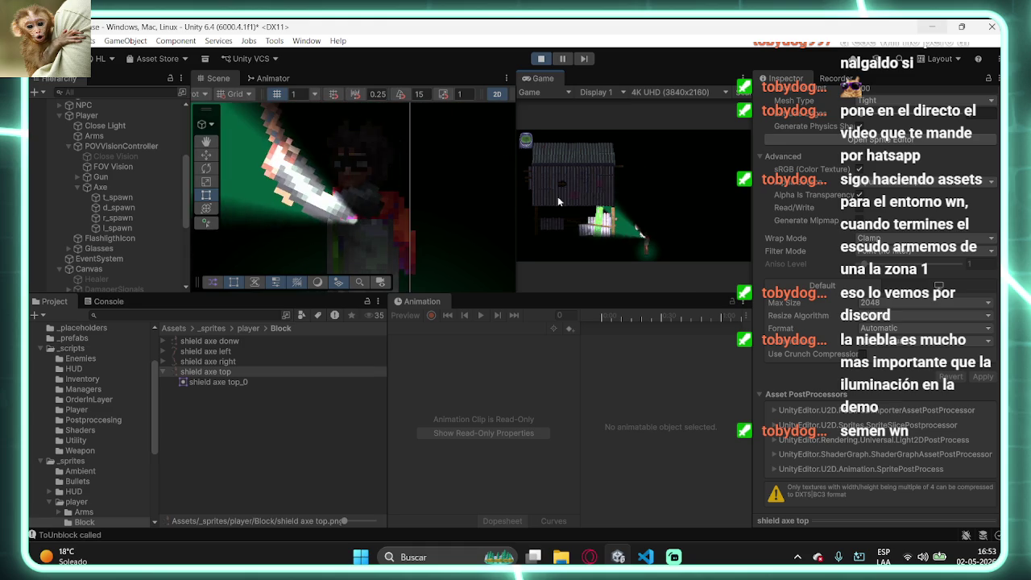
# - Widen the Game view and make the scene and game panels taller
pyautogui.moveTo(516, 191); pyautogui.dragTo(360, 193)
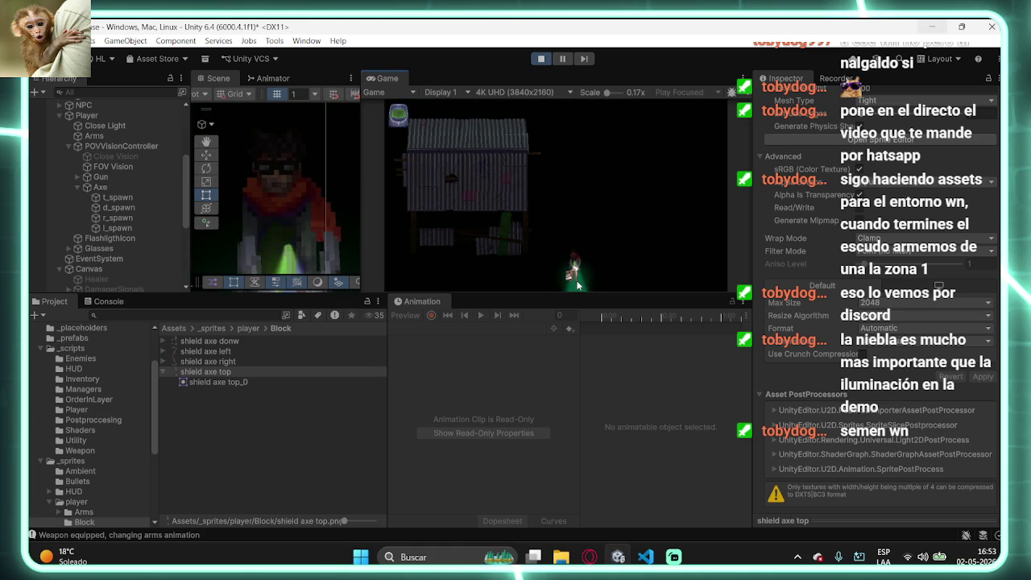
pyautogui.moveTo(564, 295); pyautogui.dragTo(564, 416)
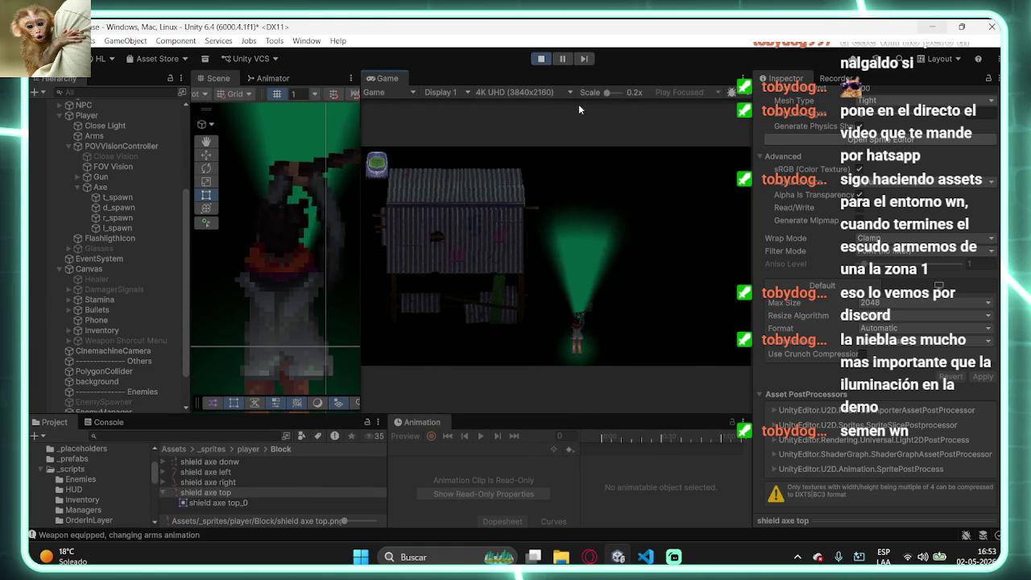
pyautogui.click(679, 92)
# - Switch the Game view to Play Maximized and test blocking and weapon keys 1 and 2
pyautogui.click(674, 118)
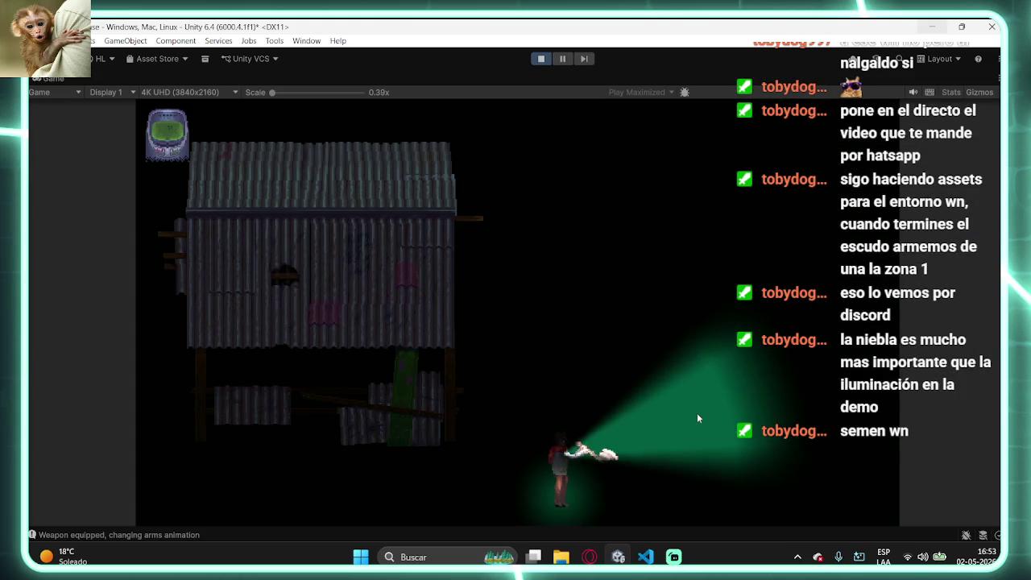
pyautogui.rightClick(574, 393)
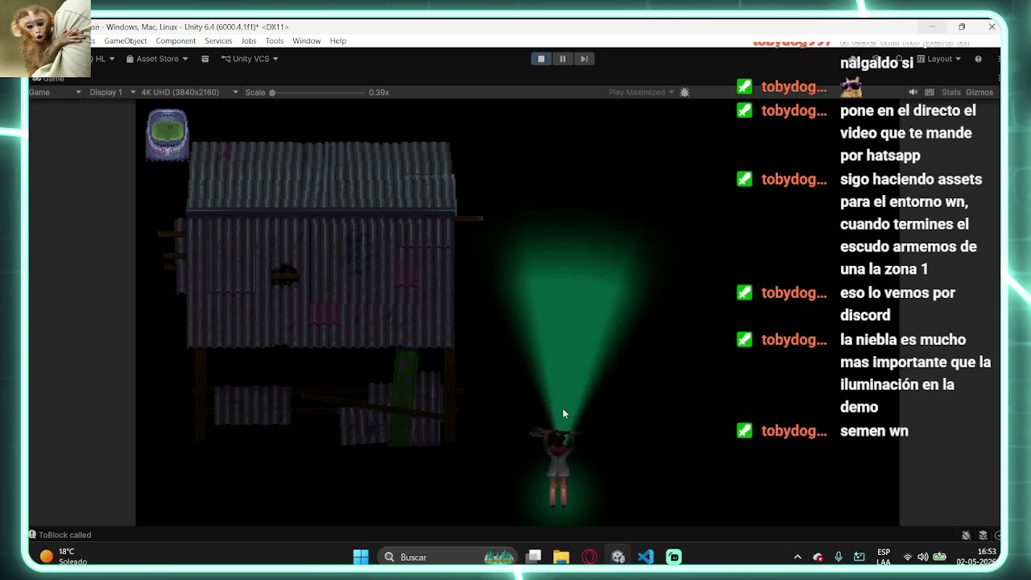
pyautogui.press('1')
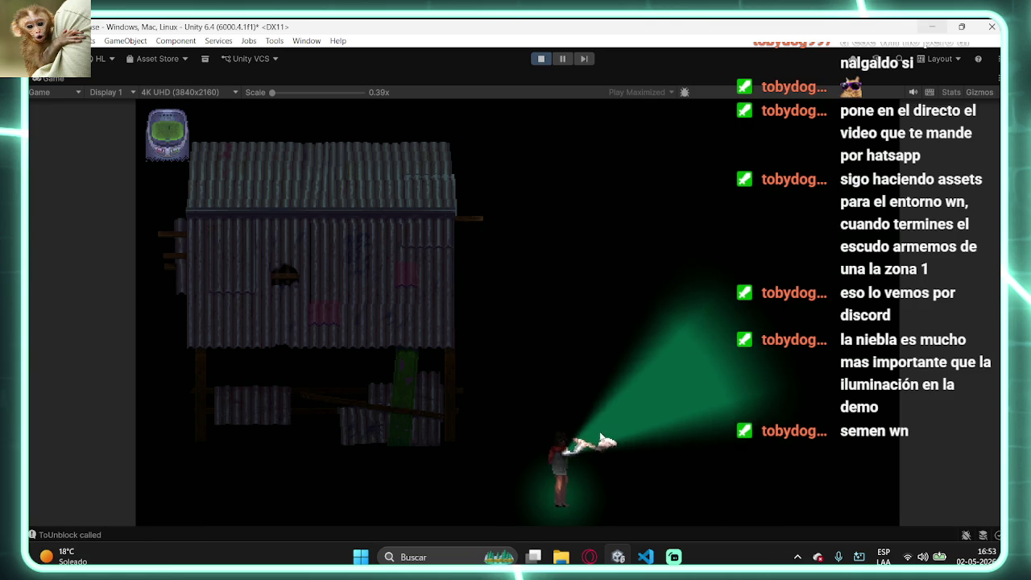
pyautogui.press('2')
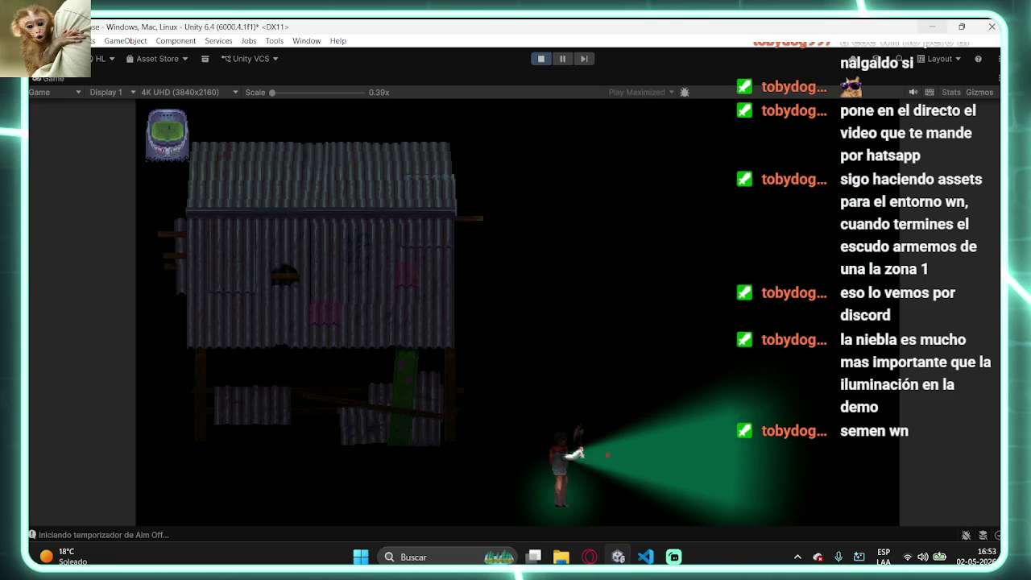
pyautogui.hotkey('ctrl', 'p')
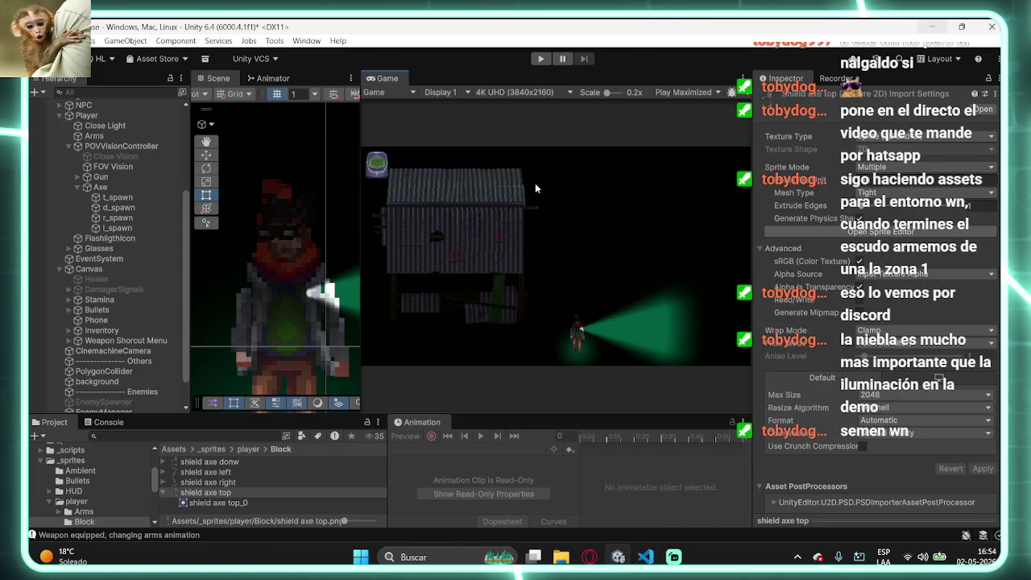
# - Replay maximized, toggle the axe block pose twice, and stop play mode
pyautogui.click(540, 59)
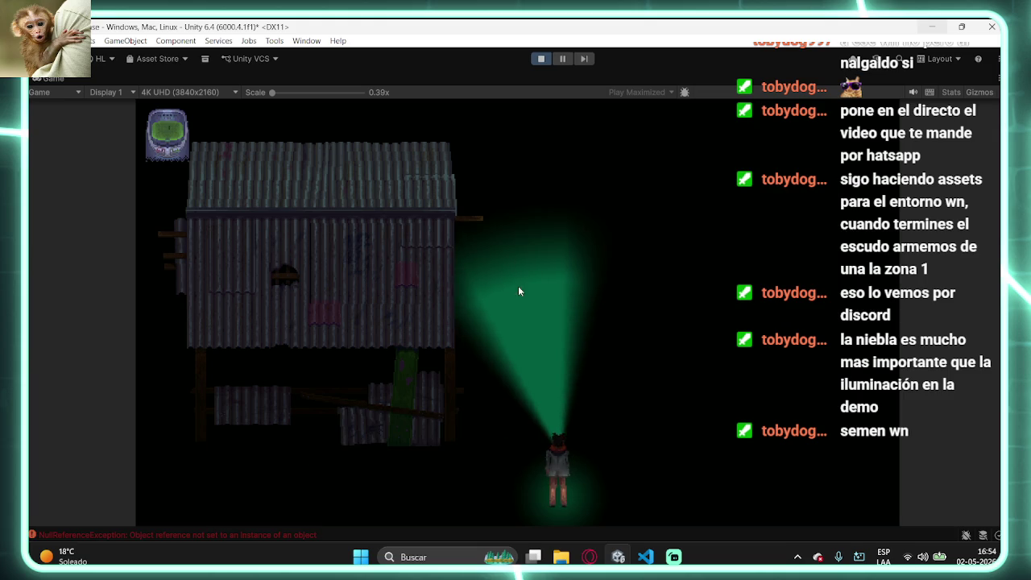
pyautogui.rightClick(442, 420)
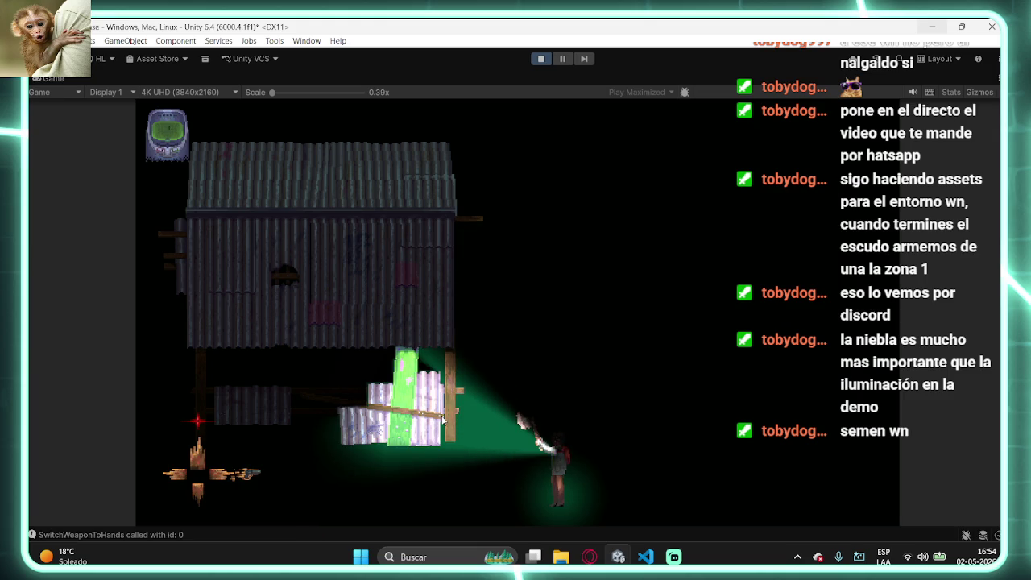
pyautogui.rightClick(441, 421)
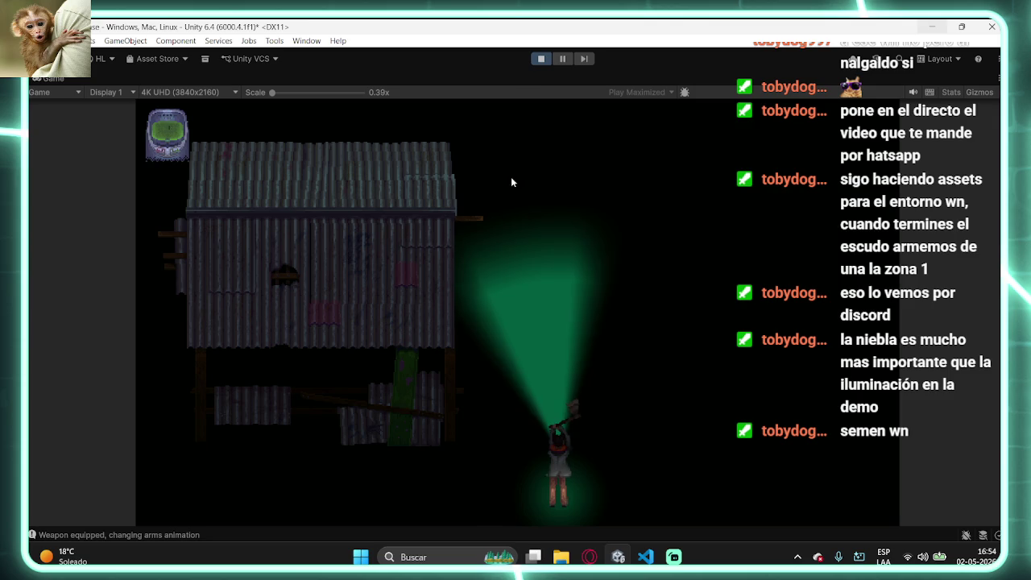
pyautogui.hotkey('ctrl', 'p')
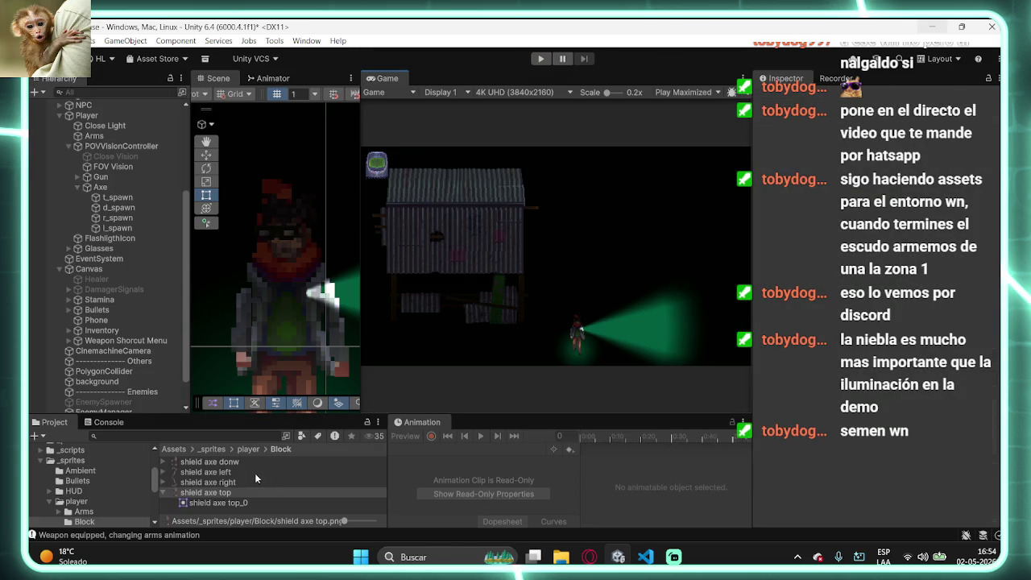
# - Inspect the shield axe right and top sprites in the Sprite Editor without changes
pyautogui.click(238, 483)
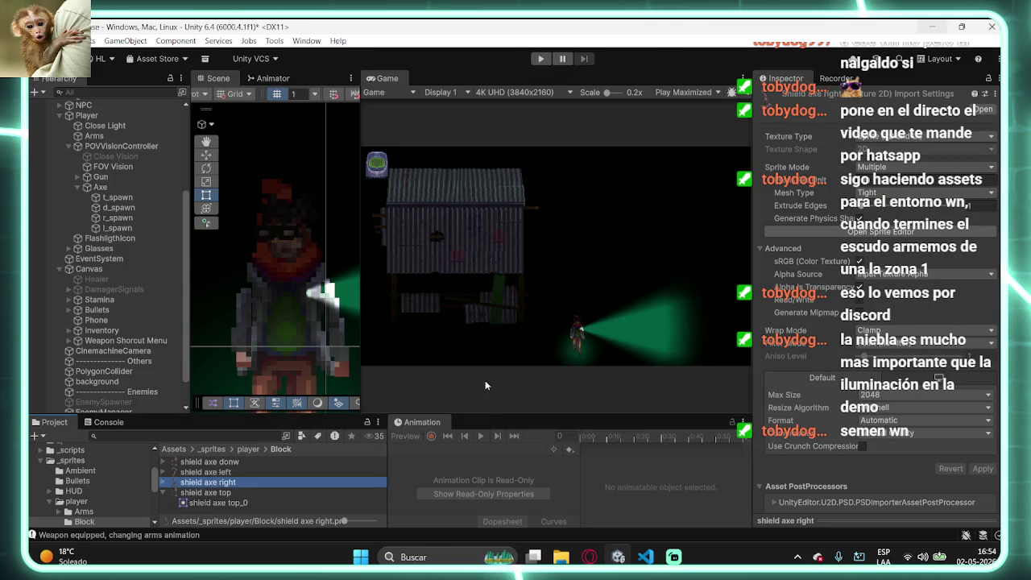
pyautogui.click(938, 232)
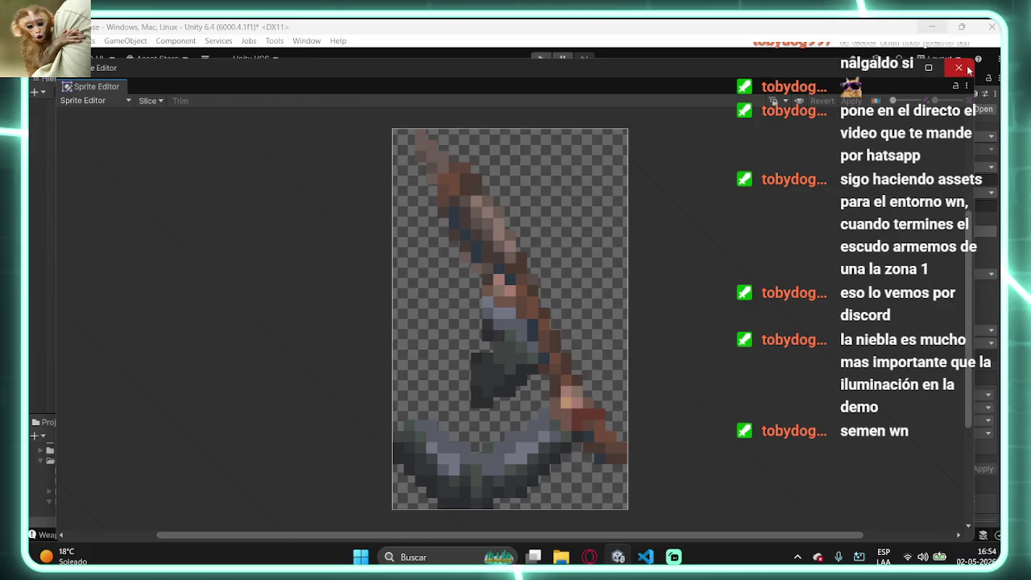
pyautogui.click(939, 33)
pyautogui.click(255, 465)
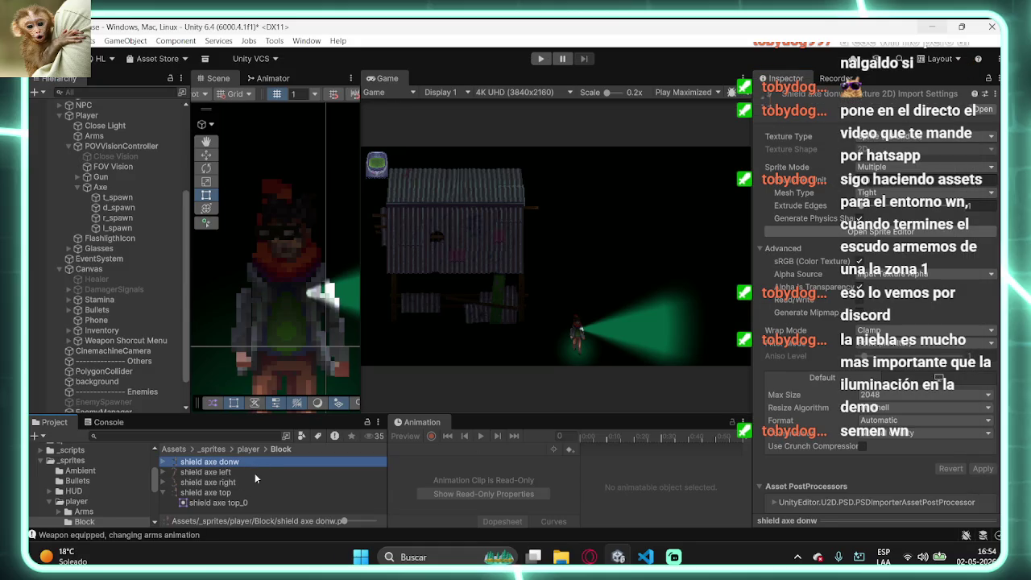
pyautogui.click(260, 492)
pyautogui.doubleClick(260, 492)
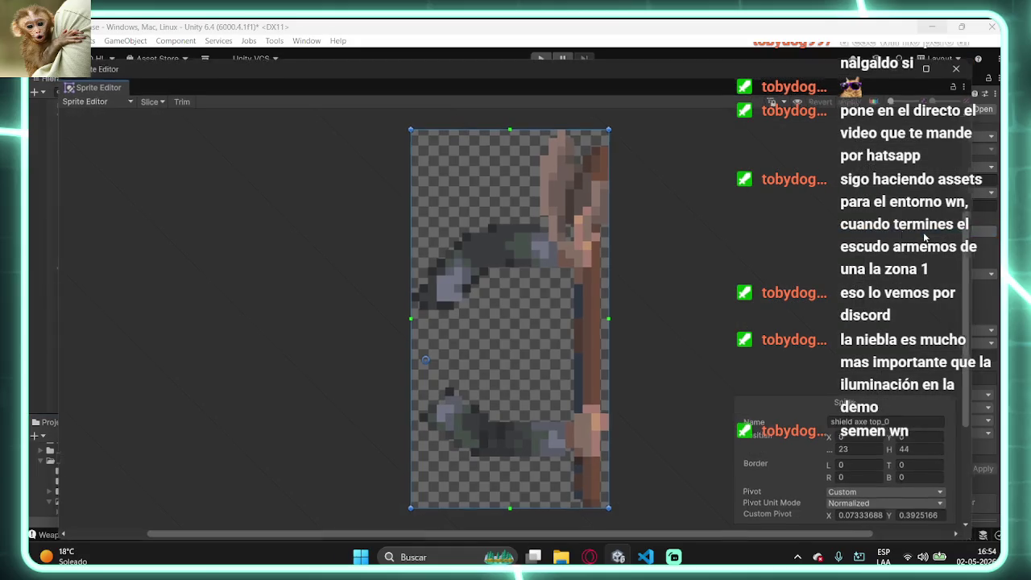
pyautogui.click(149, 100)
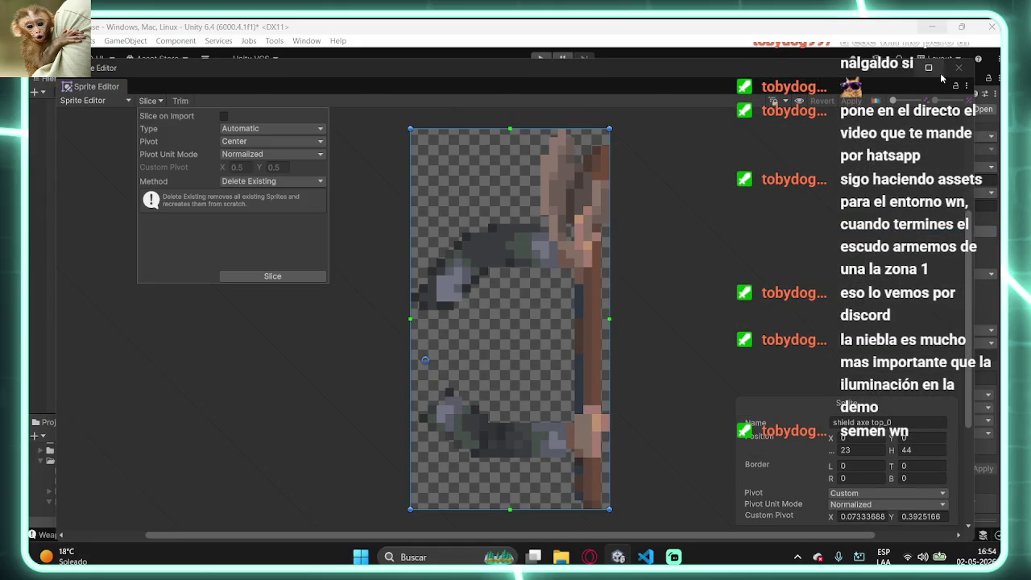
pyautogui.click(959, 68)
# - Move shield axe left's pivot to its upper-left edge (about X 0.008, Y 0.808) and play
pyautogui.click(228, 483)
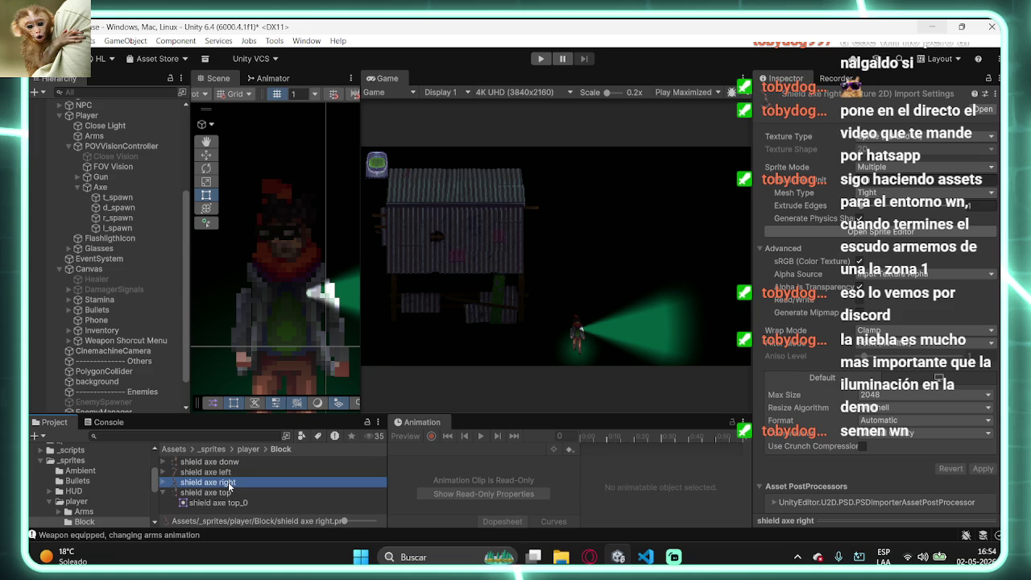
pyautogui.click(226, 472)
pyautogui.click(905, 234)
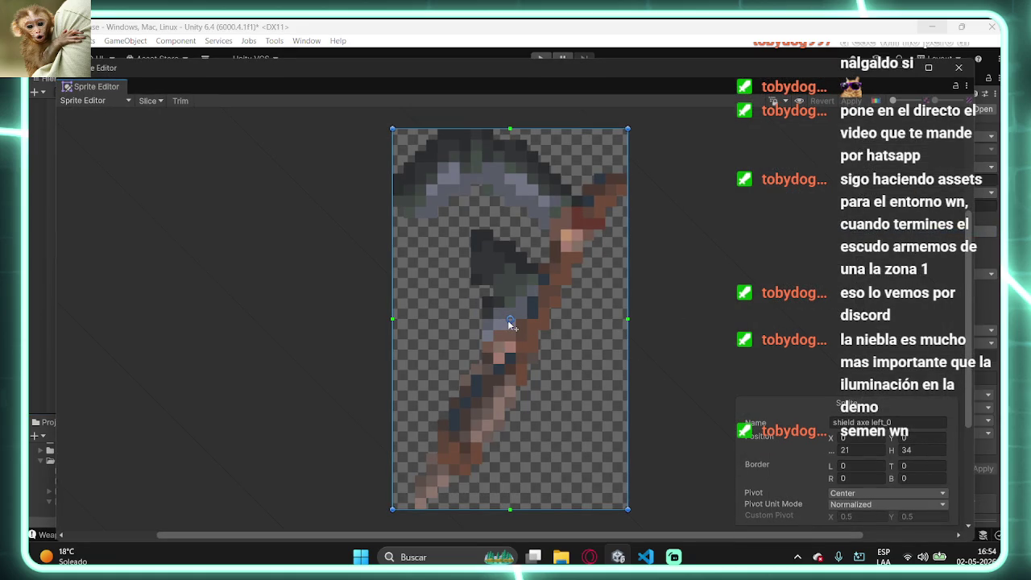
pyautogui.moveTo(509, 321)
pyautogui.mouseDown()
pyautogui.moveTo(419, 263)
pyautogui.moveTo(395, 270)
pyautogui.moveTo(394, 202)
pyautogui.mouseUp()
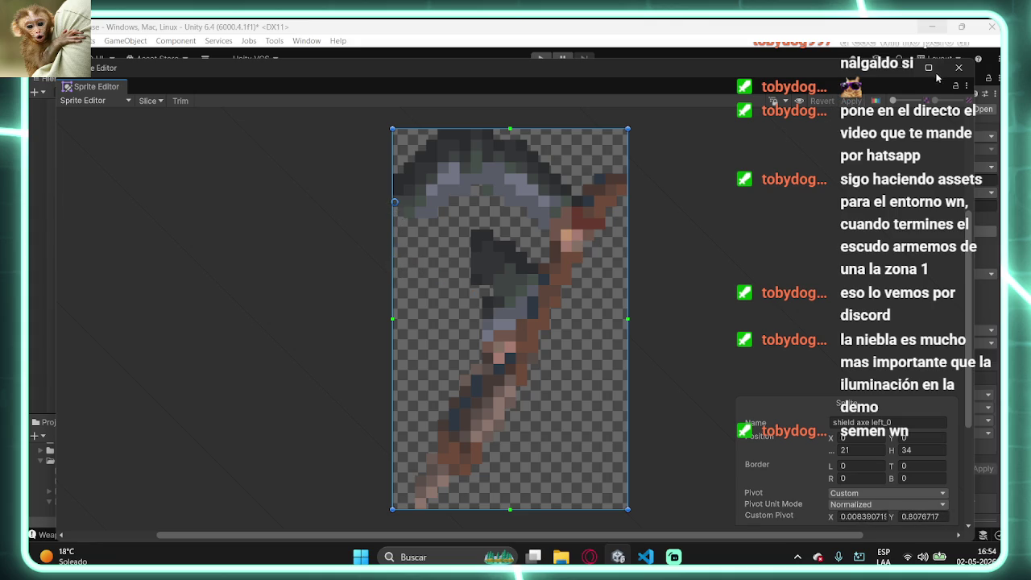
pyautogui.click(959, 69)
pyautogui.click(540, 59)
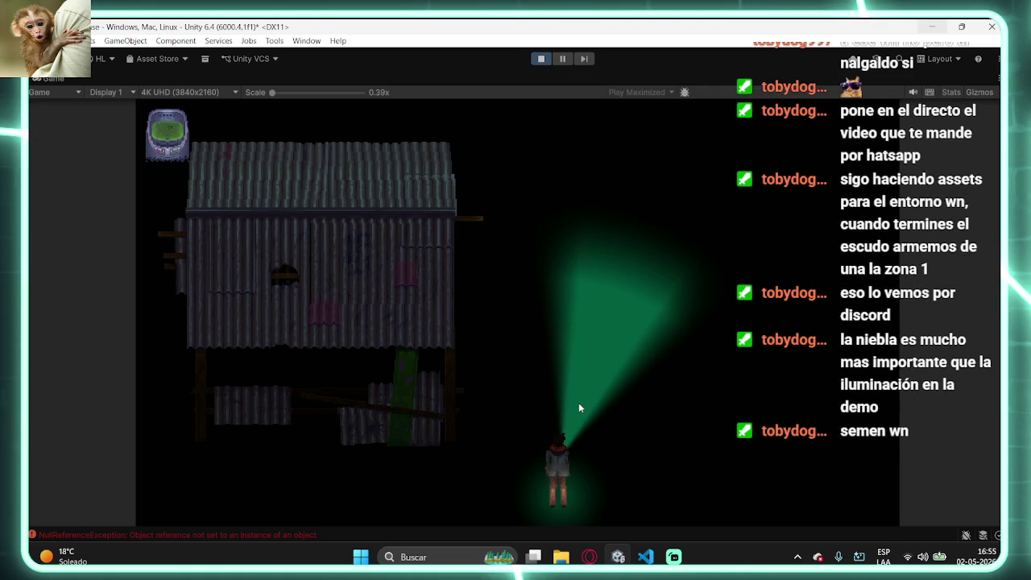
# - Equip the axe with key 1, toggle blocking with key 2, then stop the game
pyautogui.press('1')
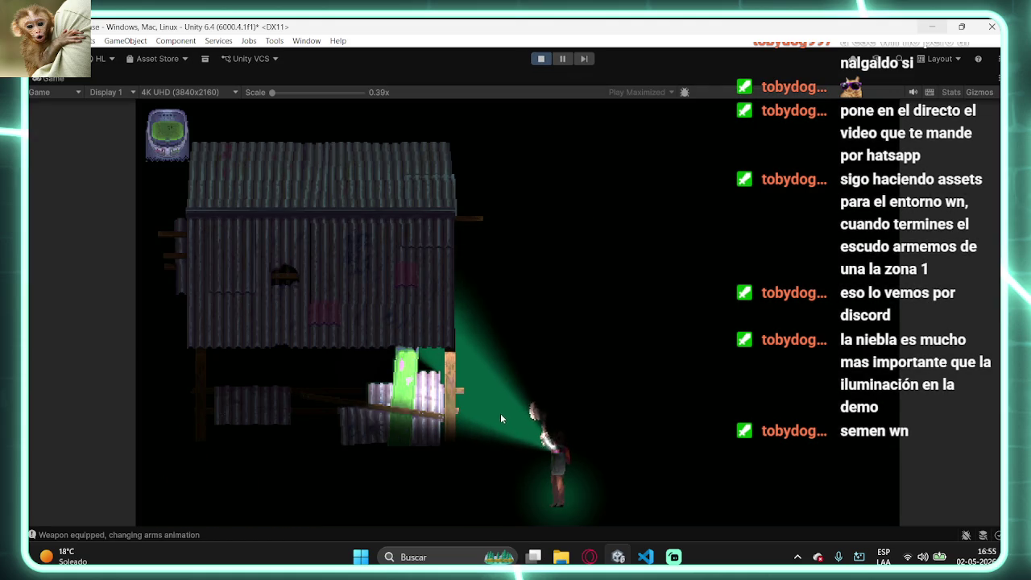
pyautogui.press('2')
pyautogui.press('2')
pyautogui.press('2')
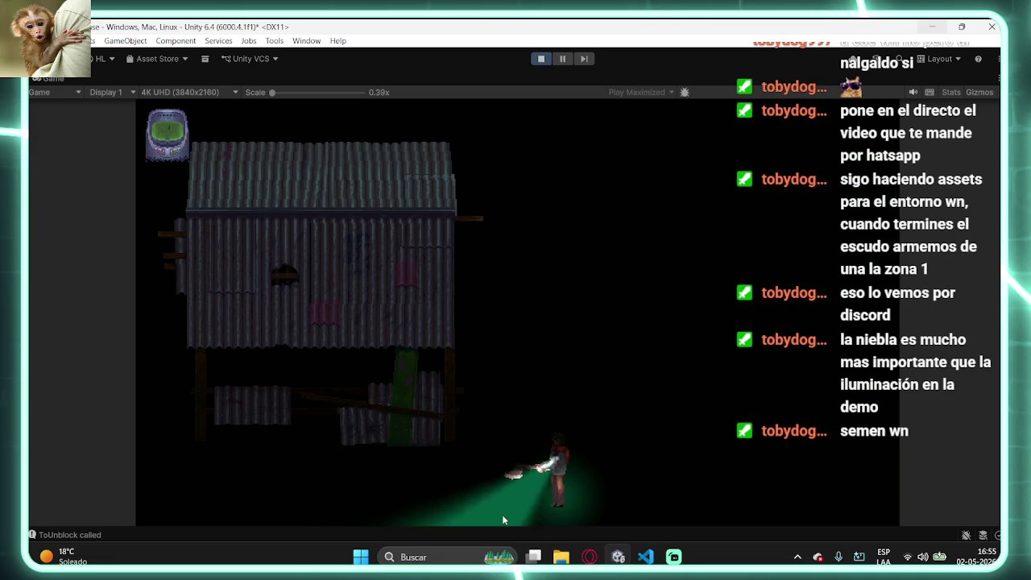
pyautogui.press('2')
pyautogui.press('1')
pyautogui.hotkey('ctrl', 'p')
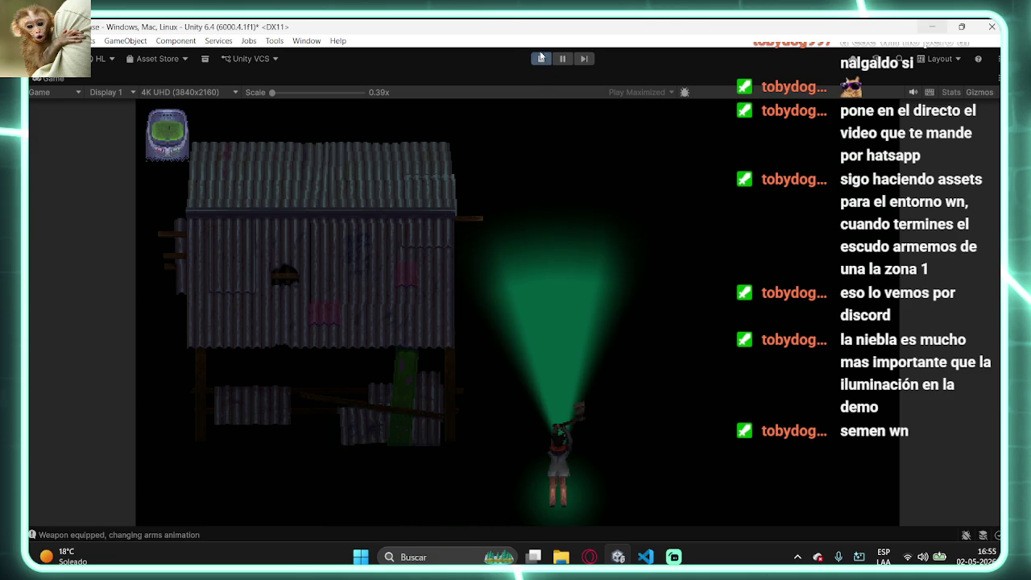